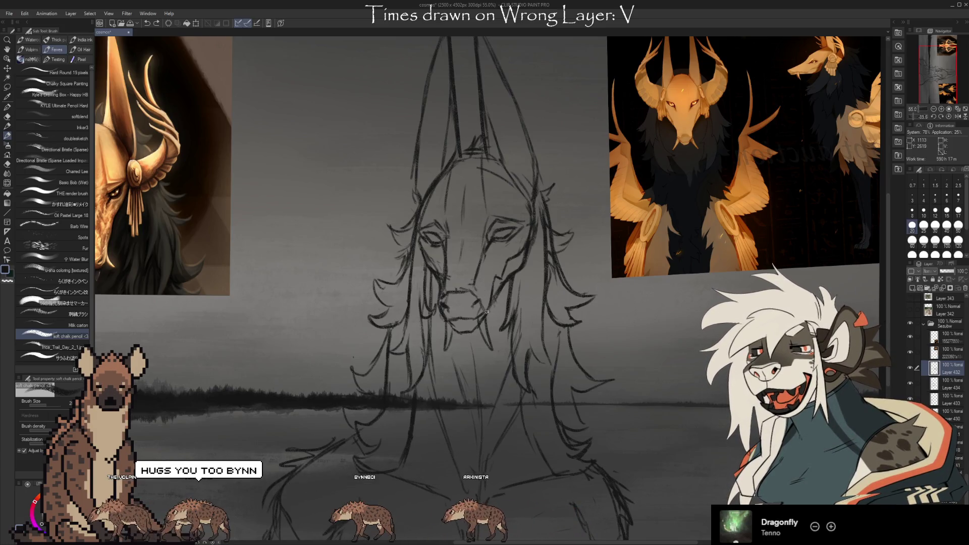
# Draw a short soft chalk pencil stroke beside the creature's right eye, then recentre the view.
pyautogui.press('e')
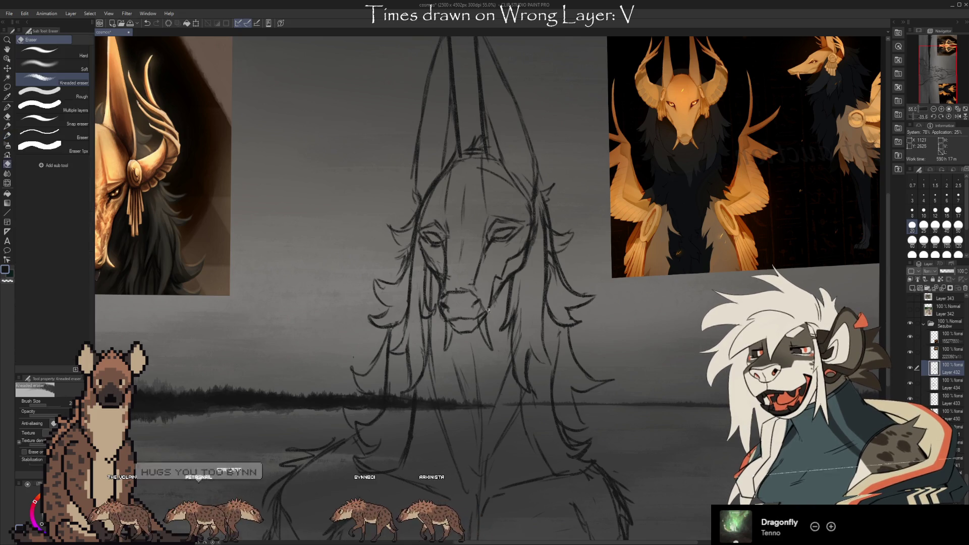
pyautogui.press('b')
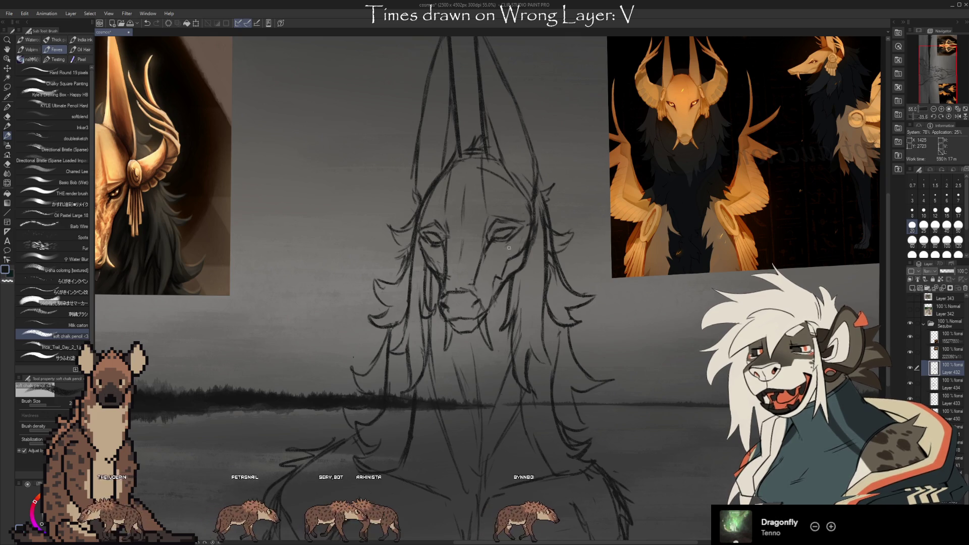
pyautogui.moveTo(519, 244); pyautogui.dragTo(517, 253)
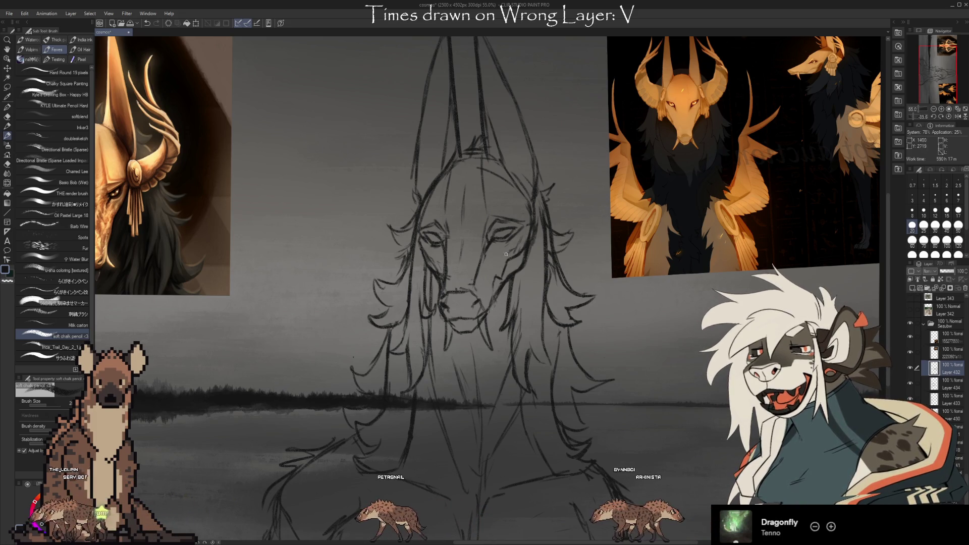
pyautogui.press('e')
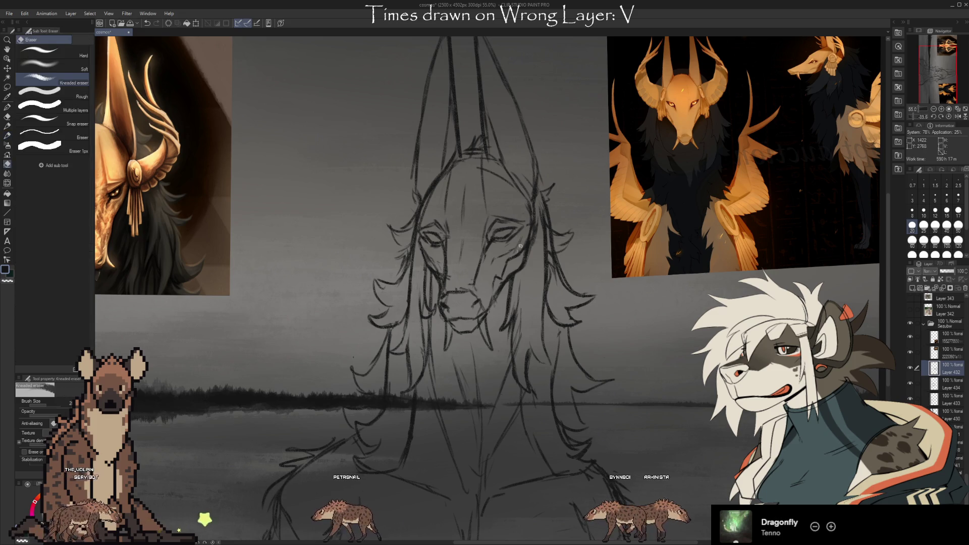
pyautogui.press('b')
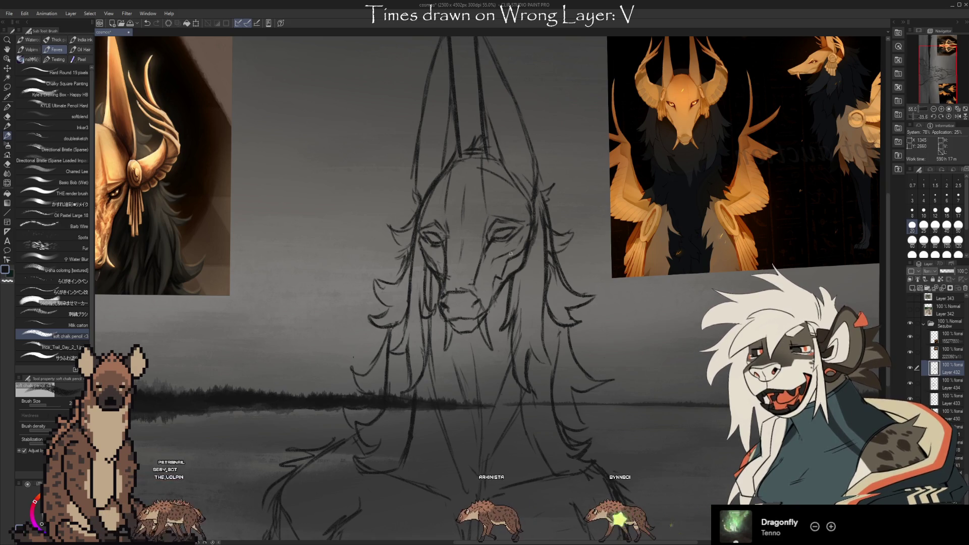
pyautogui.press('e')
pyautogui.press('b')
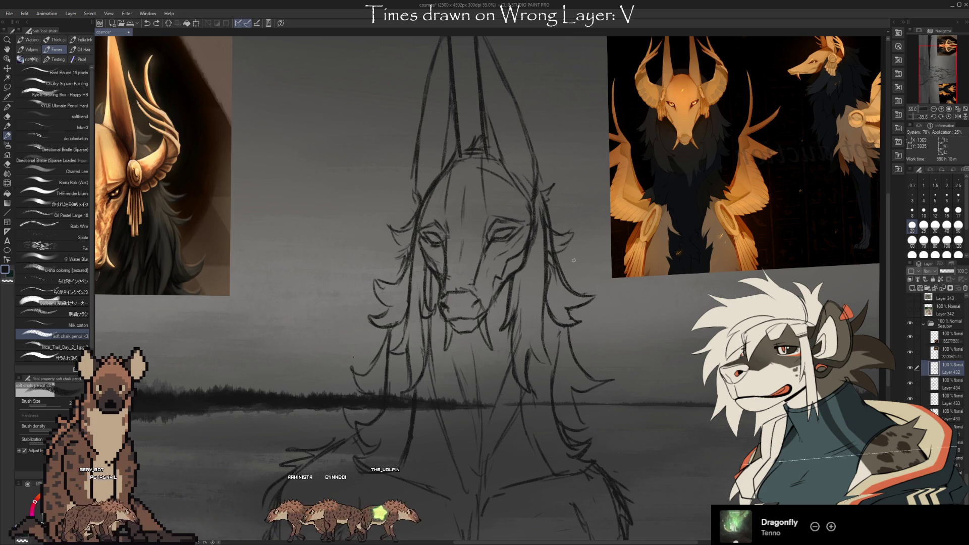
pyautogui.press('e')
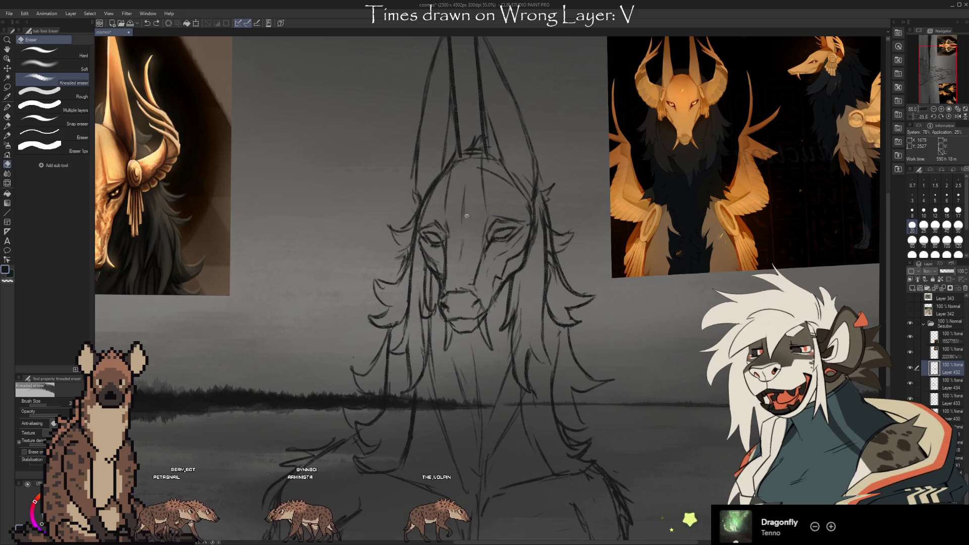
pyautogui.moveTo(458, 263); pyautogui.dragTo(524, 235)
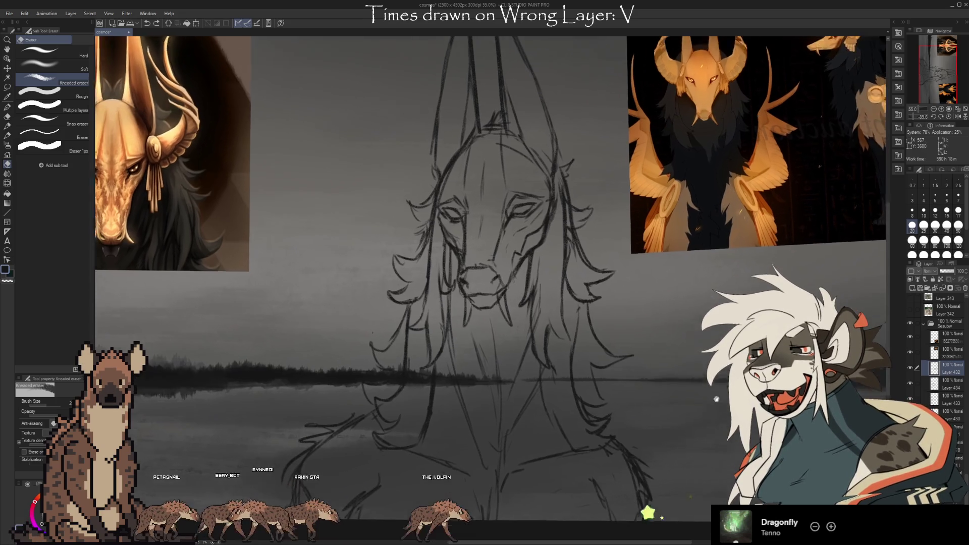
# Lower the two earlier sketch layers' opacity to about 59% and 62%.
pyautogui.scroll(-3, 531, 311)
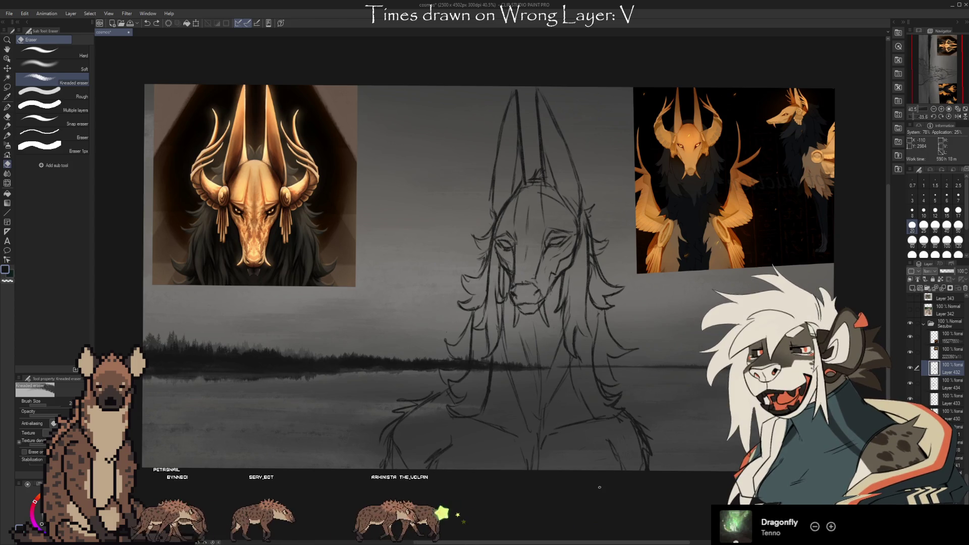
pyautogui.scroll(2, 689, 469)
pyautogui.click(948, 353)
pyautogui.moveTo(954, 271); pyautogui.dragTo(897, 304)
pyautogui.click(948, 337)
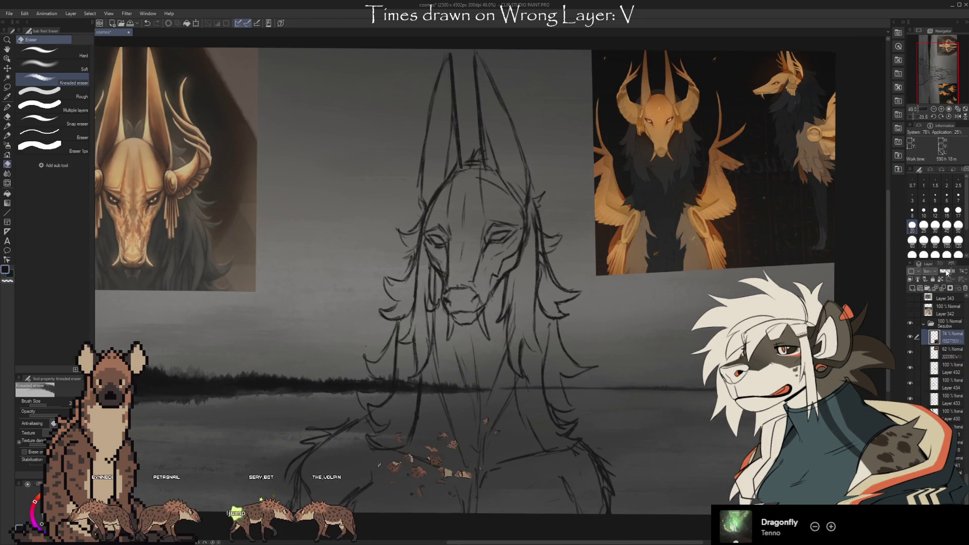
pyautogui.moveTo(946, 273); pyautogui.dragTo(942, 273)
pyautogui.moveTo(670, 478); pyautogui.dragTo(710, 460)
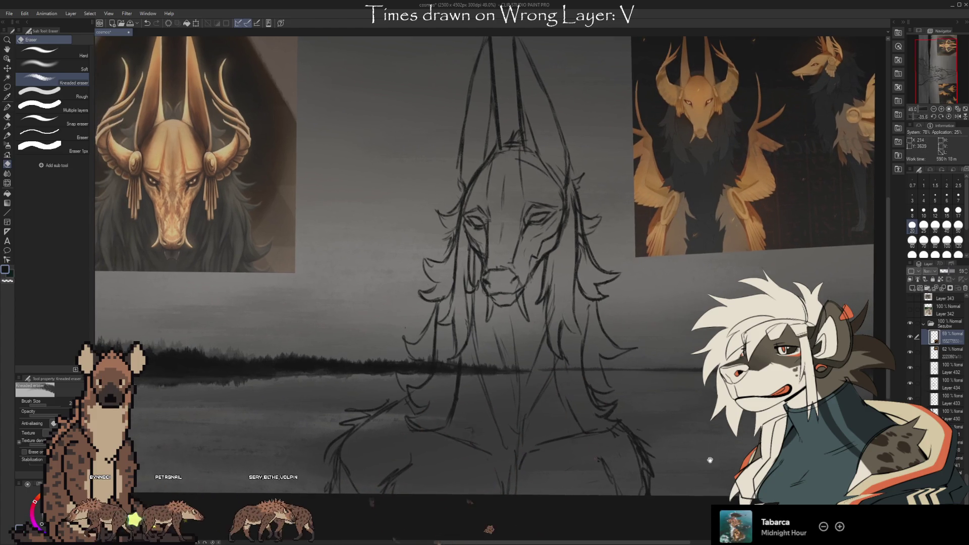
# Select Layer 434 and briefly hide and show it to compare.
pyautogui.click(947, 388)
pyautogui.click(909, 383)
pyautogui.click(910, 383)
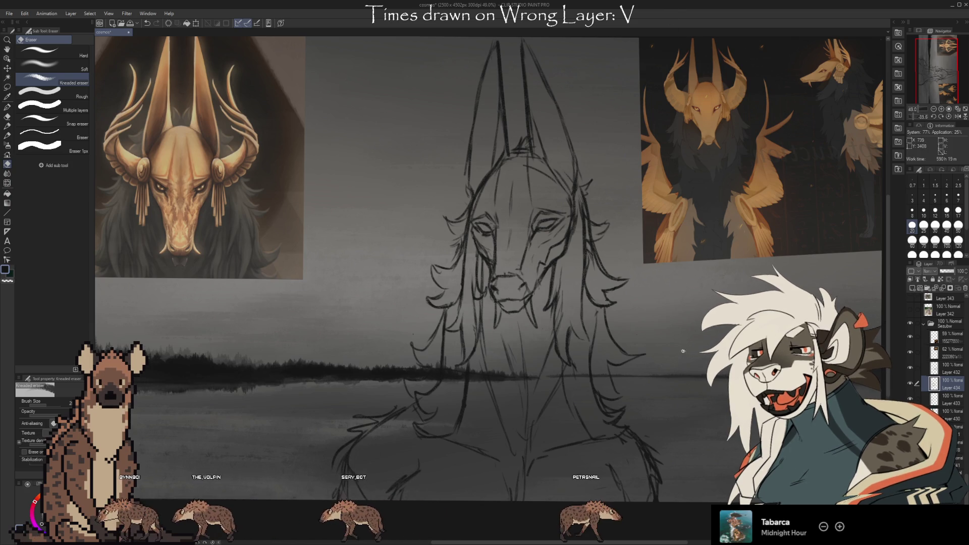
# Compare with Layer 434 hidden and shown, then return to the soft chalk pencil.
pyautogui.click(910, 383)
pyautogui.click(910, 383)
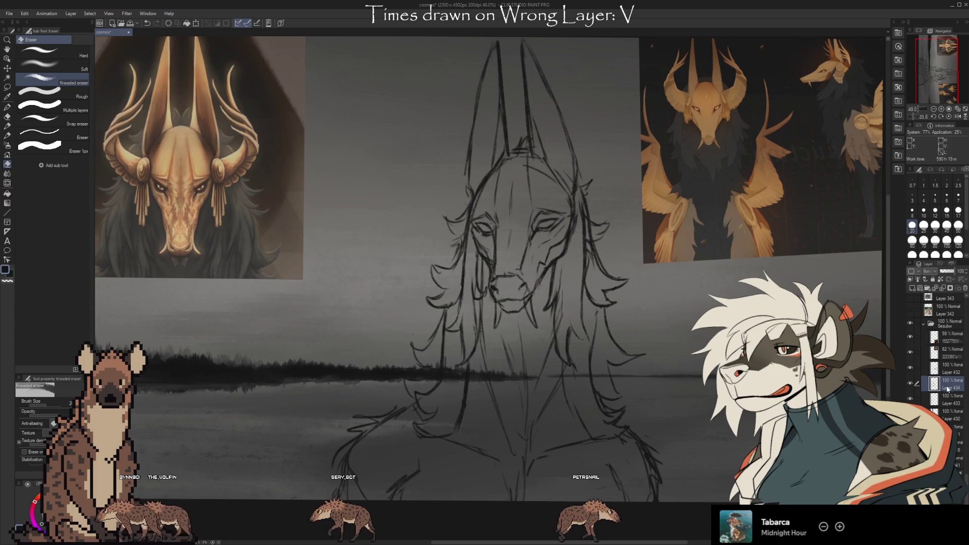
pyautogui.scroll(-2, 519, 416)
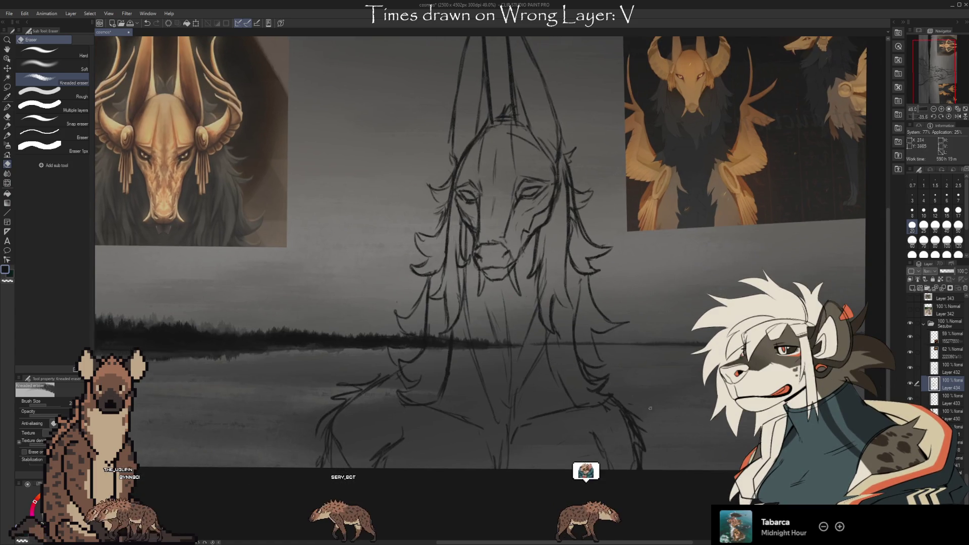
pyautogui.press('b')
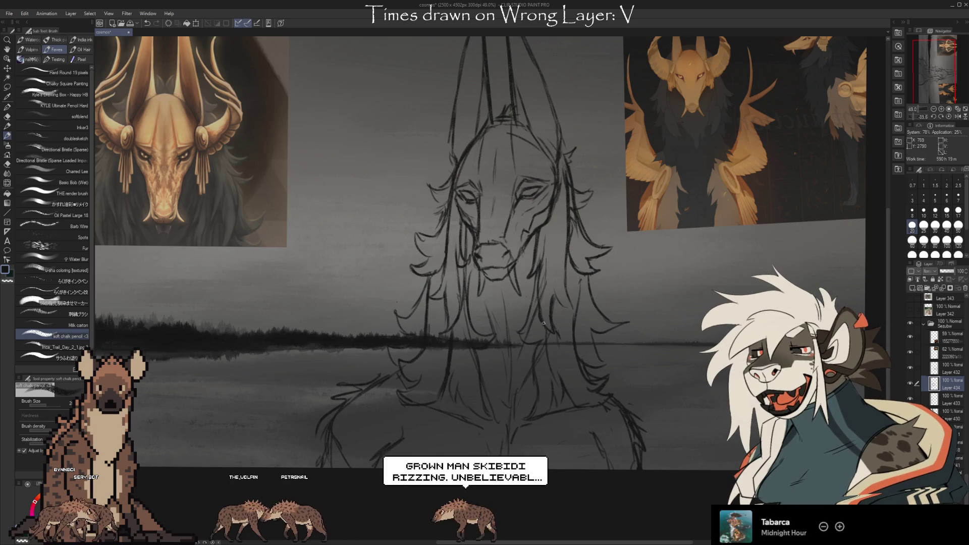
pyautogui.press('e')
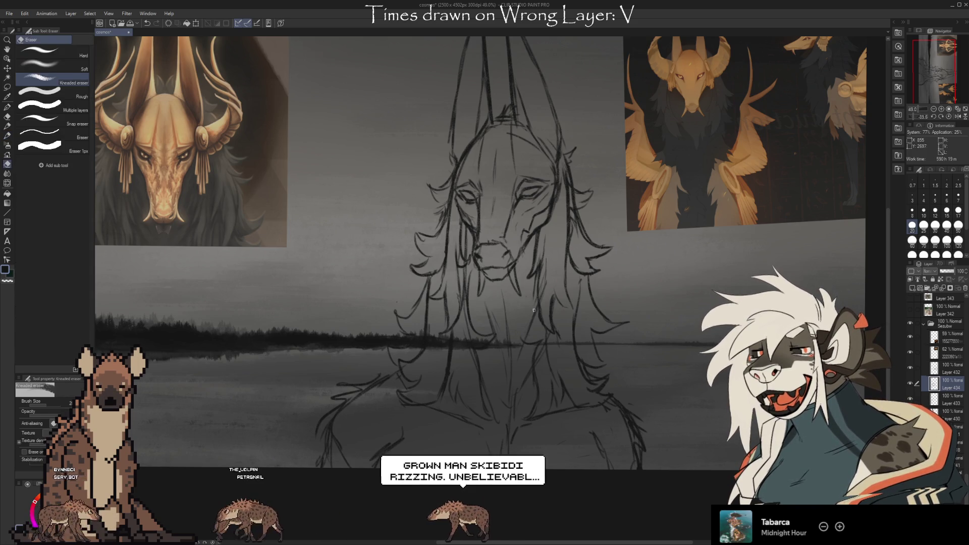
pyautogui.press('b')
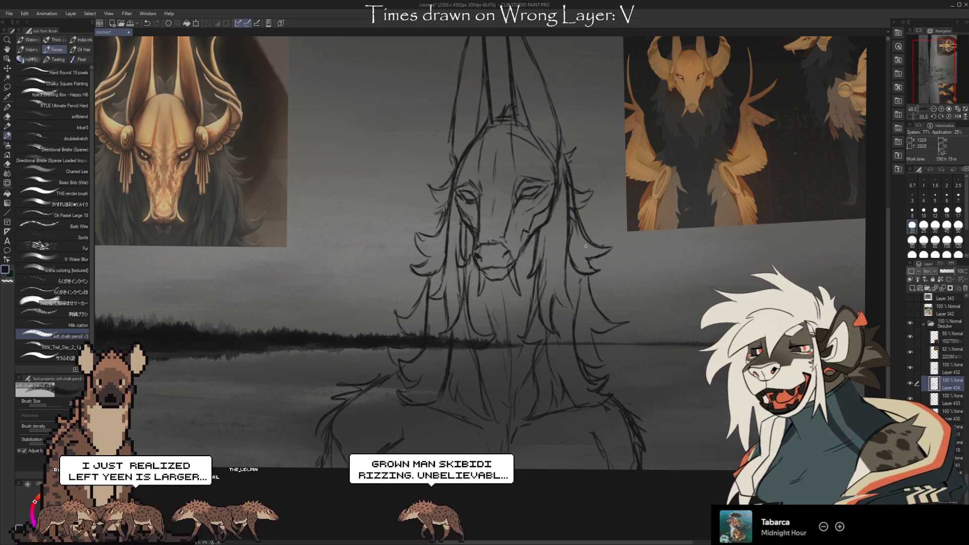
# Draw six short tick marks along the hair on both sides of the creature.
pyautogui.moveTo(638, 314); pyautogui.dragTo(638, 324)
pyautogui.moveTo(382, 306); pyautogui.dragTo(383, 314)
pyautogui.moveTo(398, 258); pyautogui.dragTo(403, 237)
pyautogui.moveTo(624, 241); pyautogui.dragTo(626, 246)
pyautogui.moveTo(613, 263); pyautogui.dragTo(615, 268)
pyautogui.moveTo(599, 191); pyautogui.dragTo(602, 197)
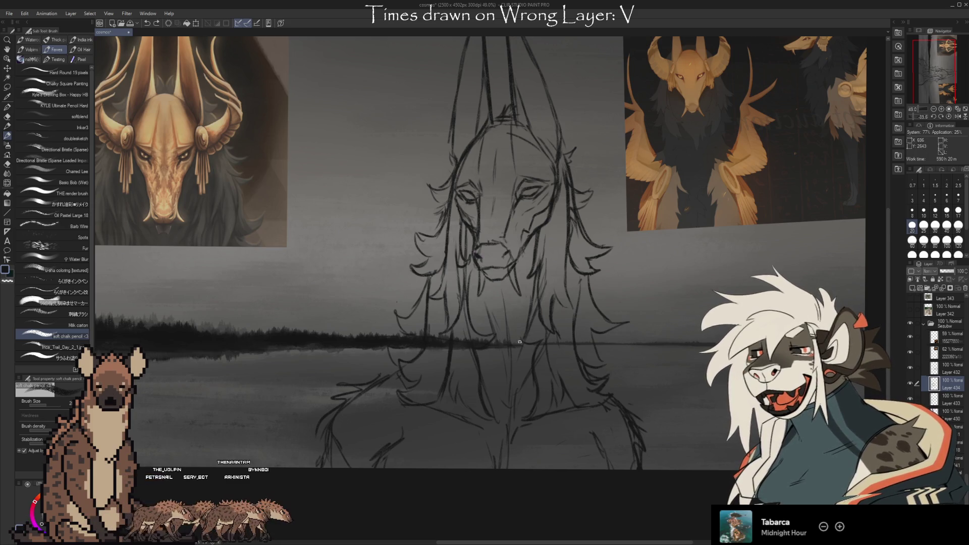
# Recheck Layer 434 by hiding and showing it, then bring the lower body into view.
pyautogui.press('e')
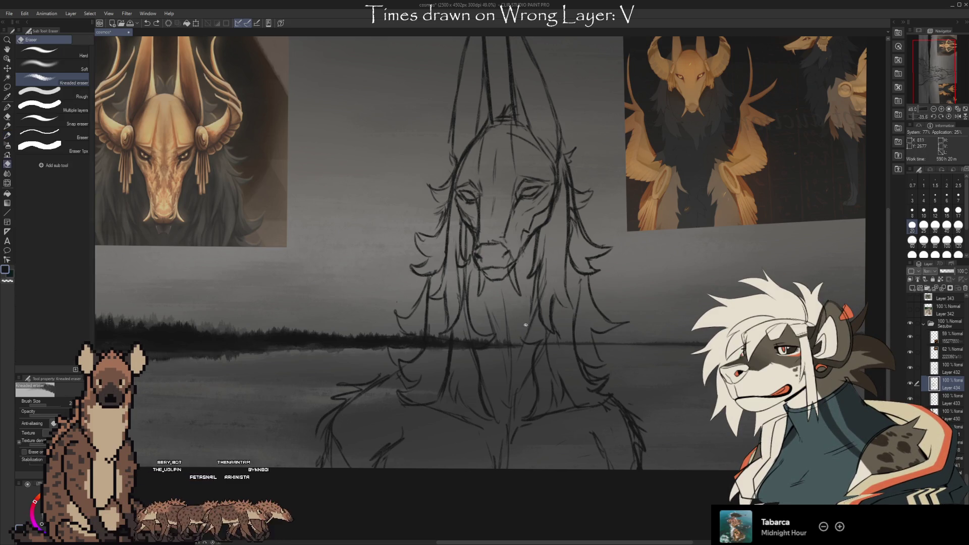
pyautogui.press('b')
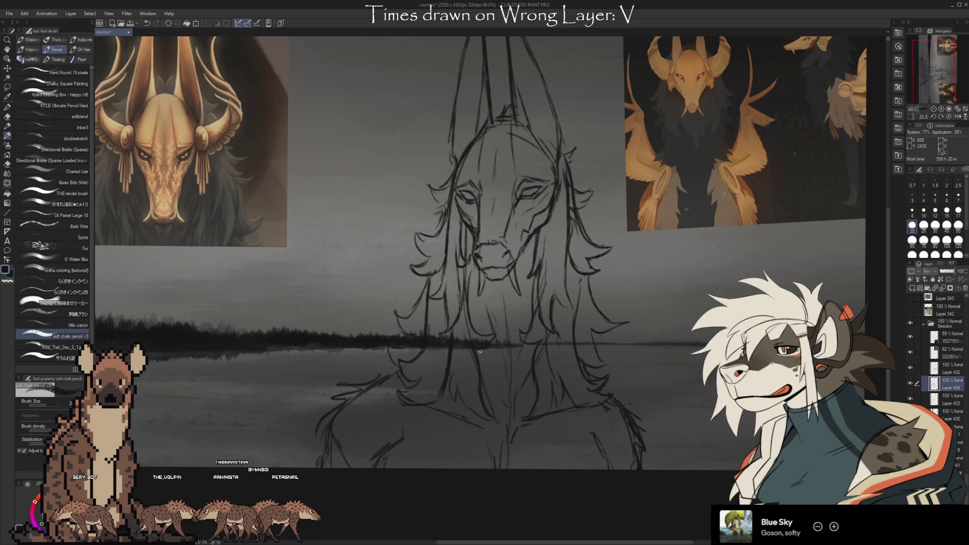
pyautogui.press('e')
pyautogui.press('b')
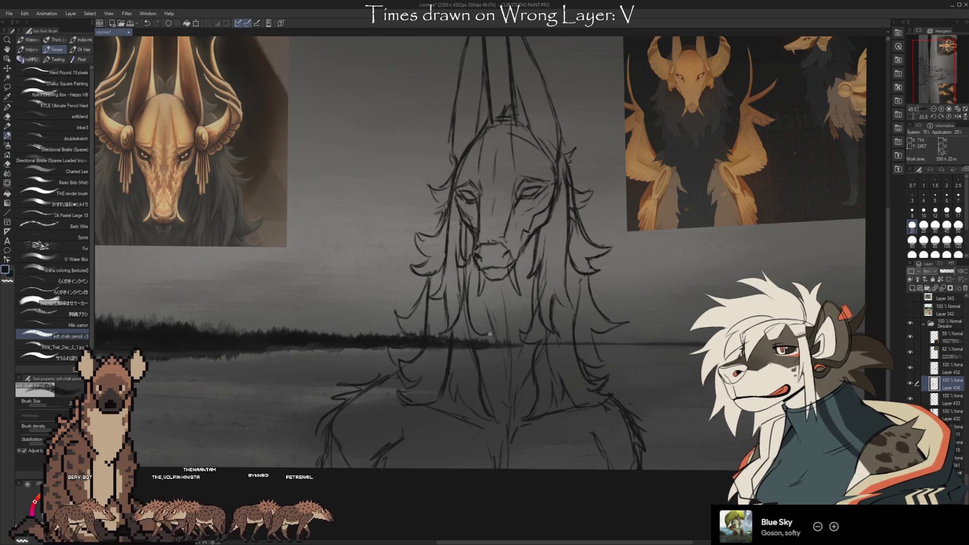
pyautogui.click(910, 383)
pyautogui.click(910, 383)
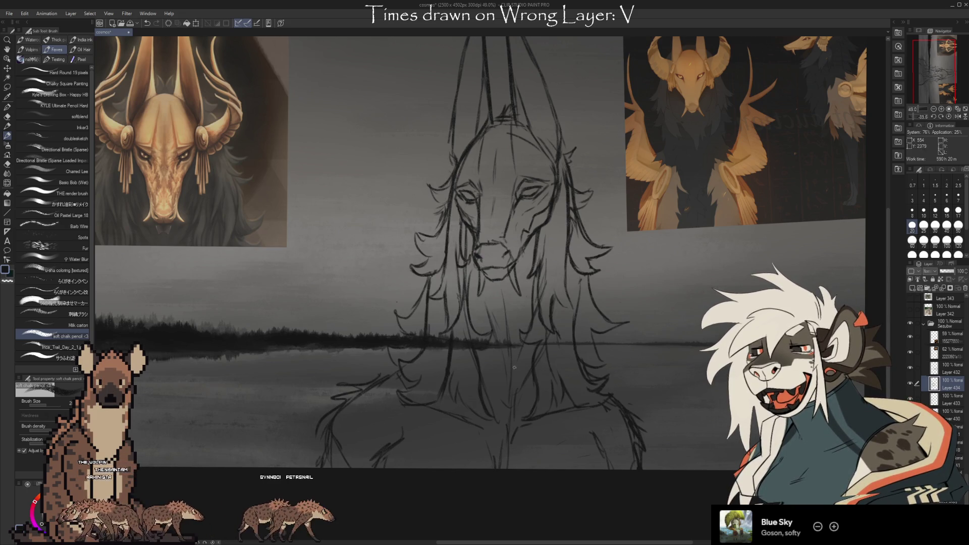
pyautogui.moveTo(696, 404); pyautogui.dragTo(699, 360)
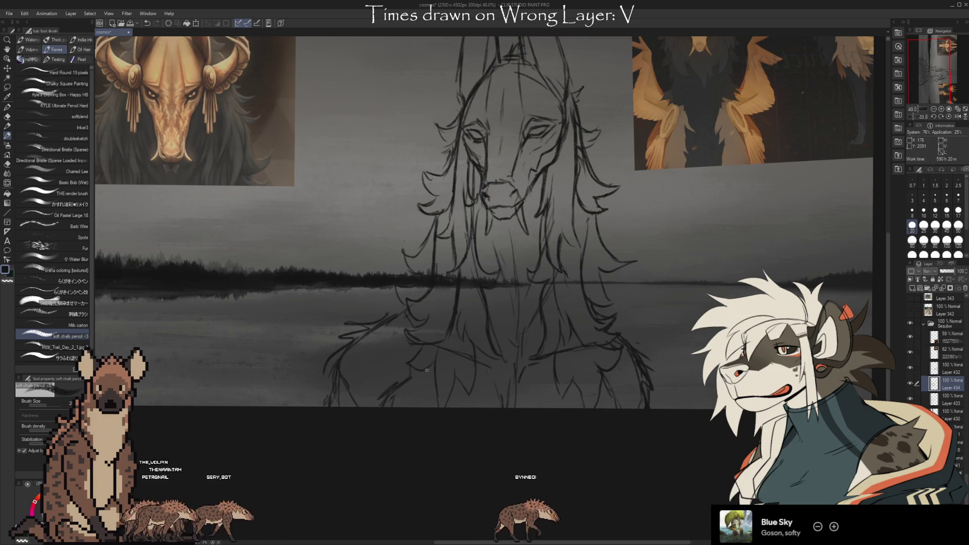
# Select Layer 433 and switch to the Kneaded eraser.
pyautogui.press('e')
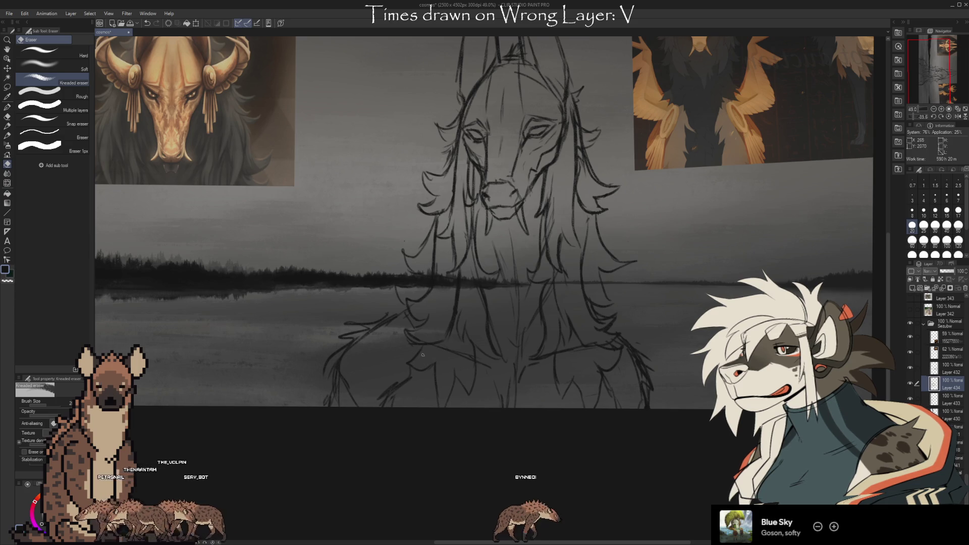
pyautogui.press('b')
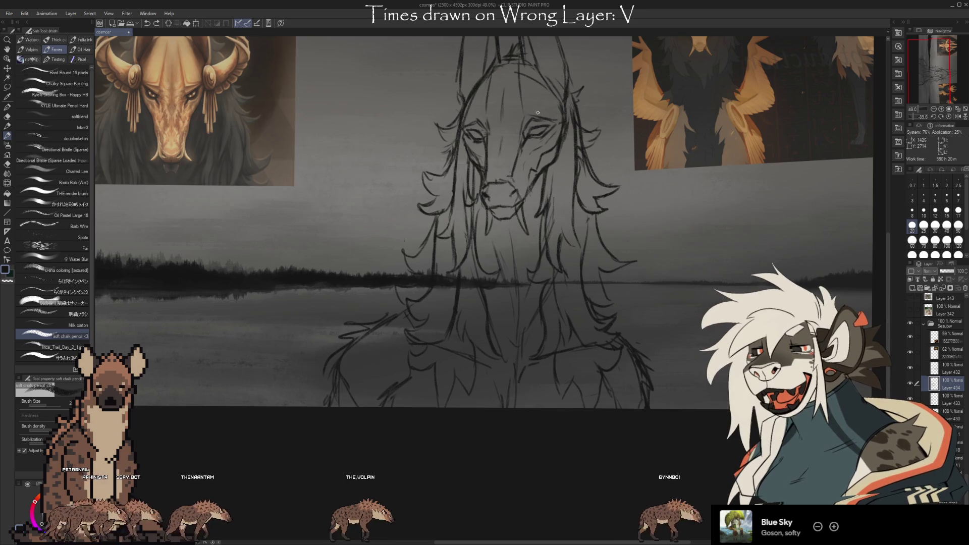
pyautogui.click(910, 400)
pyautogui.press('e')
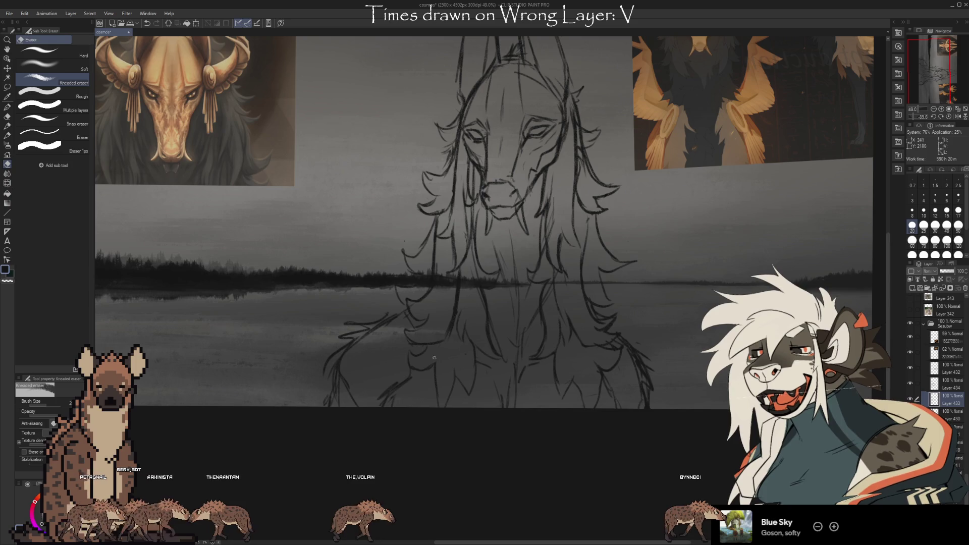
pyautogui.moveTo(711, 389); pyautogui.dragTo(704, 399)
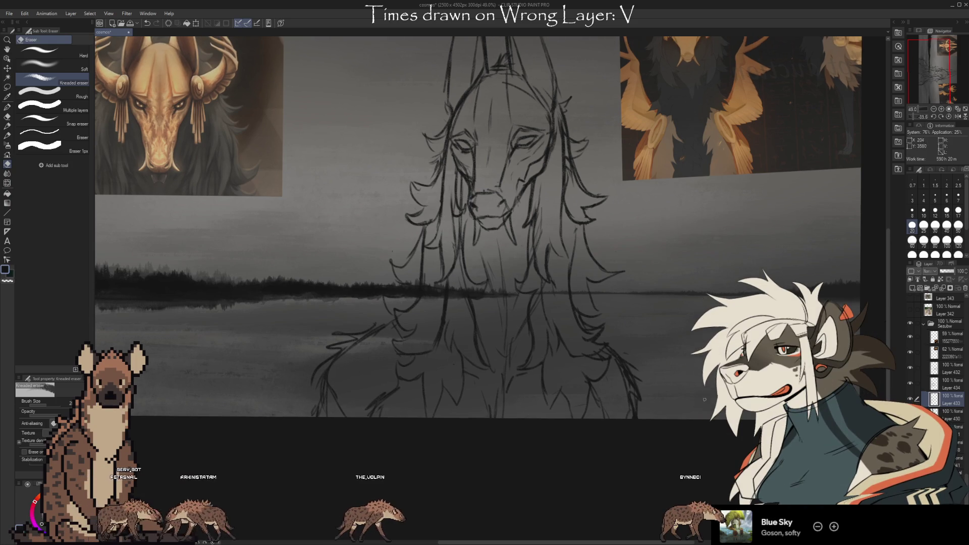
# Select Layer 434, toggle its visibility to compare, and switch to the pencil brush.
pyautogui.click(950, 389)
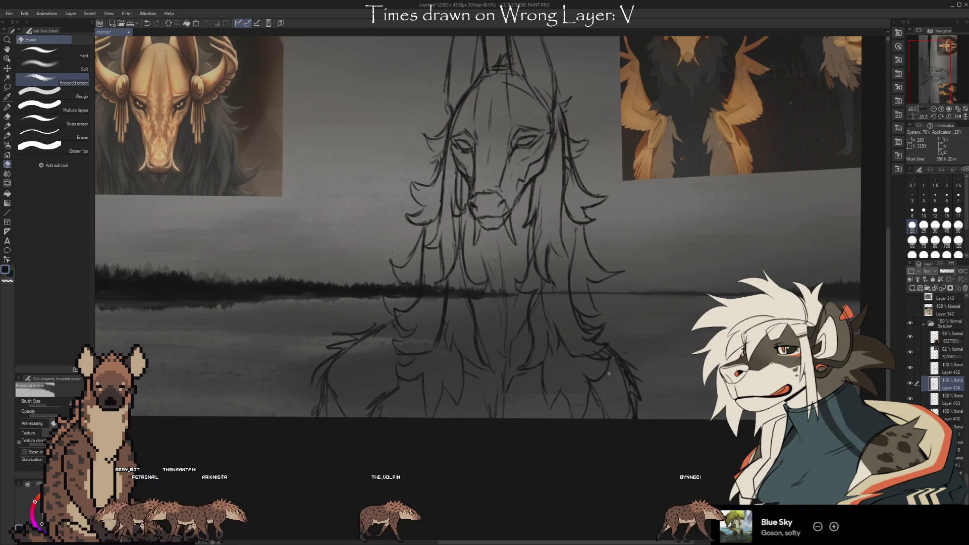
pyautogui.click(908, 382)
pyautogui.click(908, 383)
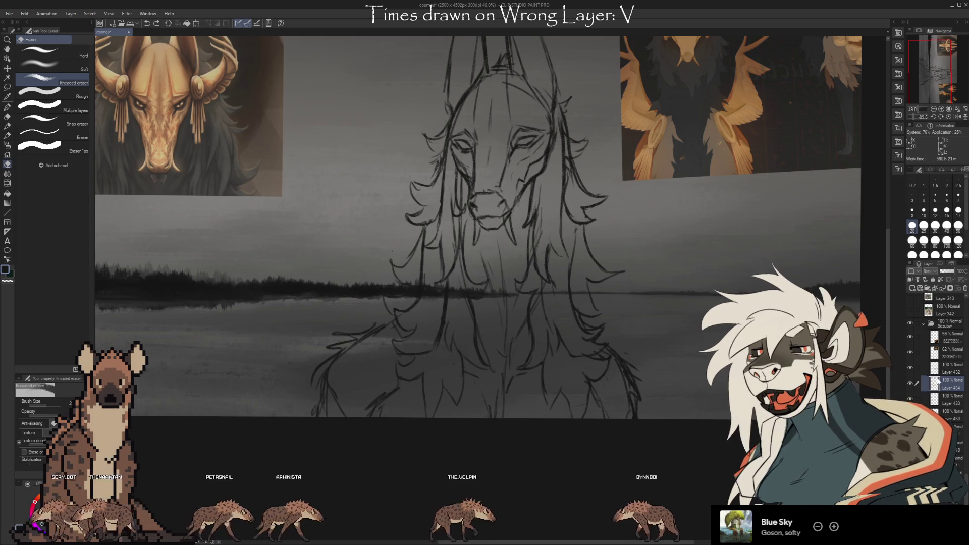
pyautogui.press('b')
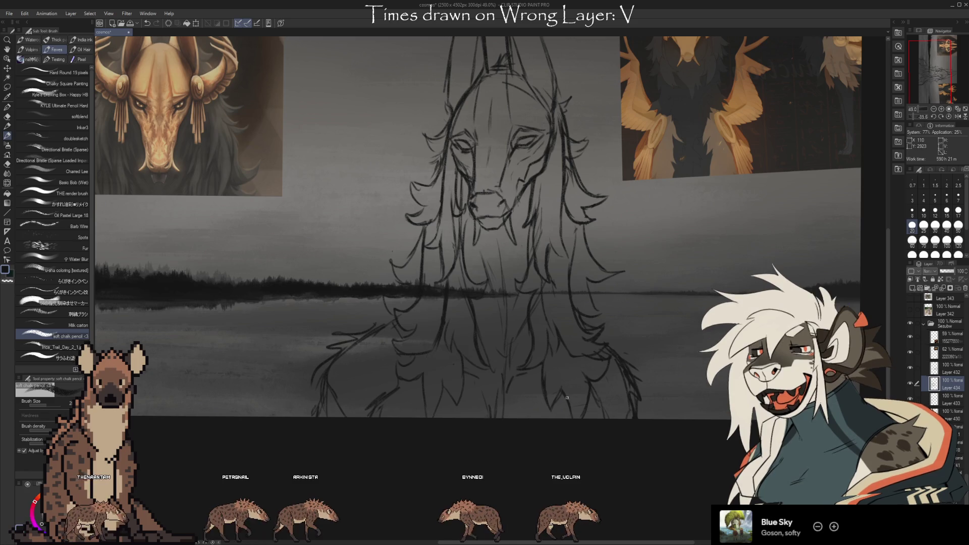
# Sketch trial hair strands and a left shoulder line, then undo them.
pyautogui.moveTo(586, 199); pyautogui.dragTo(625, 217)
pyautogui.moveTo(613, 283); pyautogui.dragTo(589, 325)
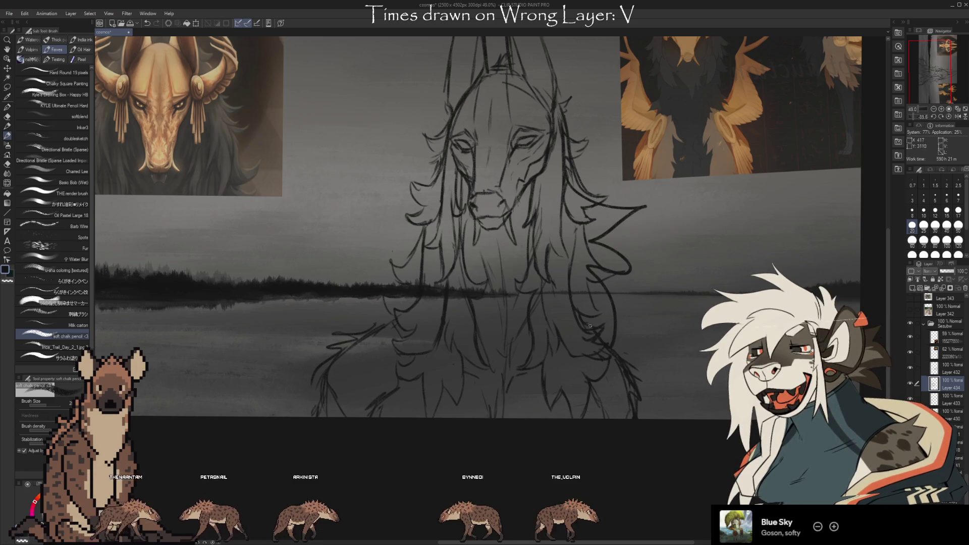
pyautogui.moveTo(399, 313); pyautogui.dragTo(332, 333)
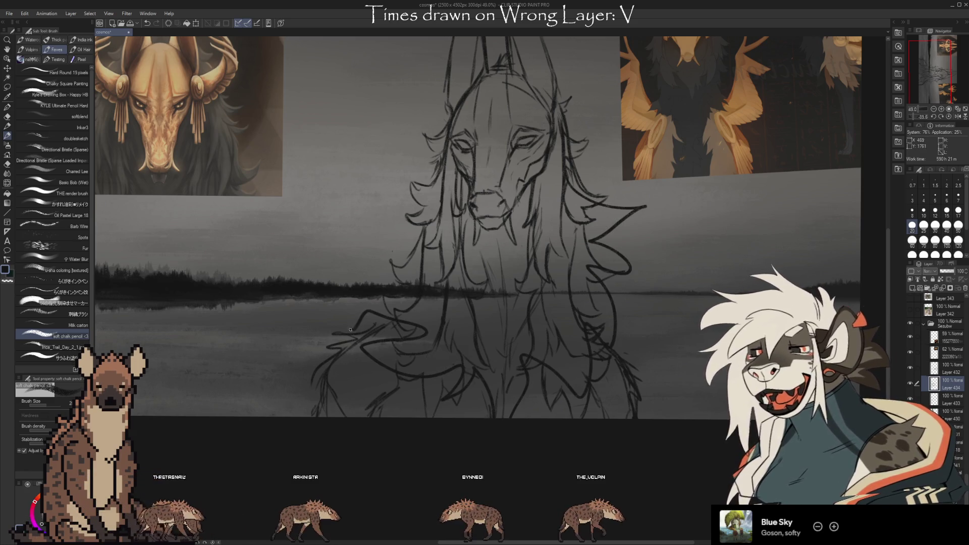
pyautogui.moveTo(431, 135); pyautogui.dragTo(404, 212)
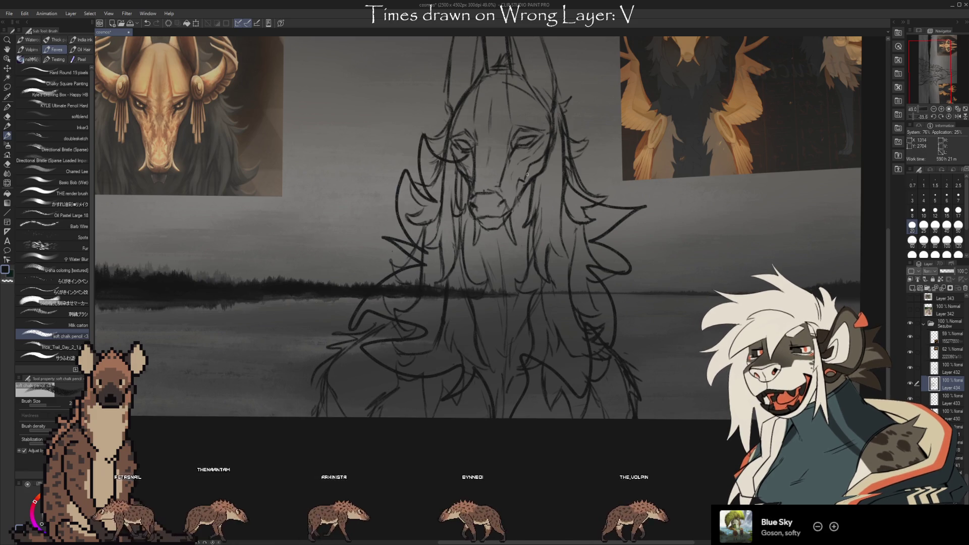
pyautogui.hotkey('ctrl', 'z')
pyautogui.hotkey('ctrl', 'z')
pyautogui.hotkey('ctrl', 'z')
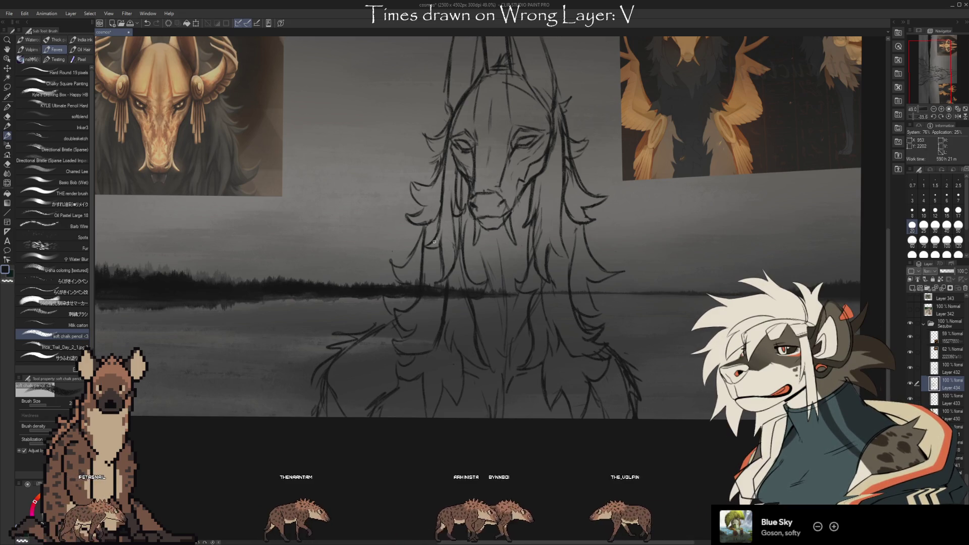
pyautogui.press('e')
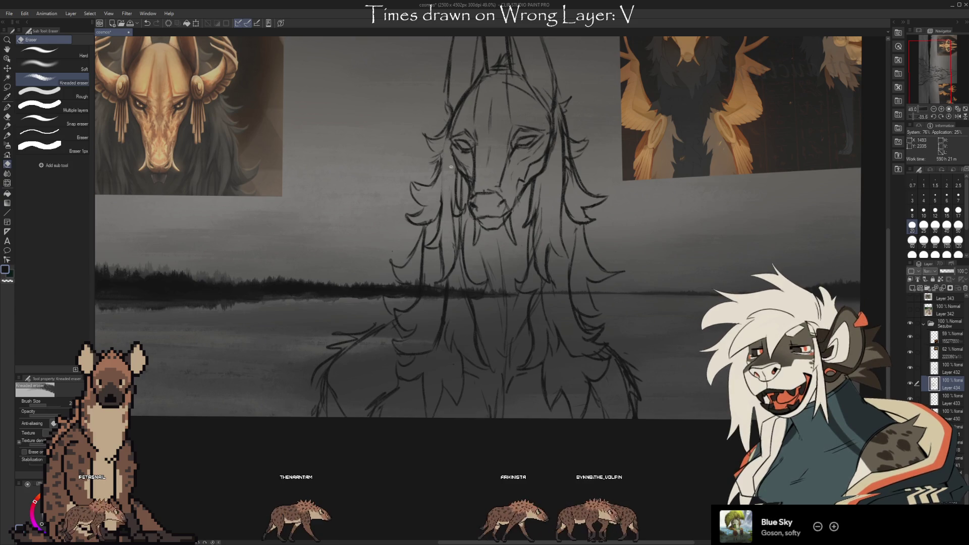
pyautogui.press('b')
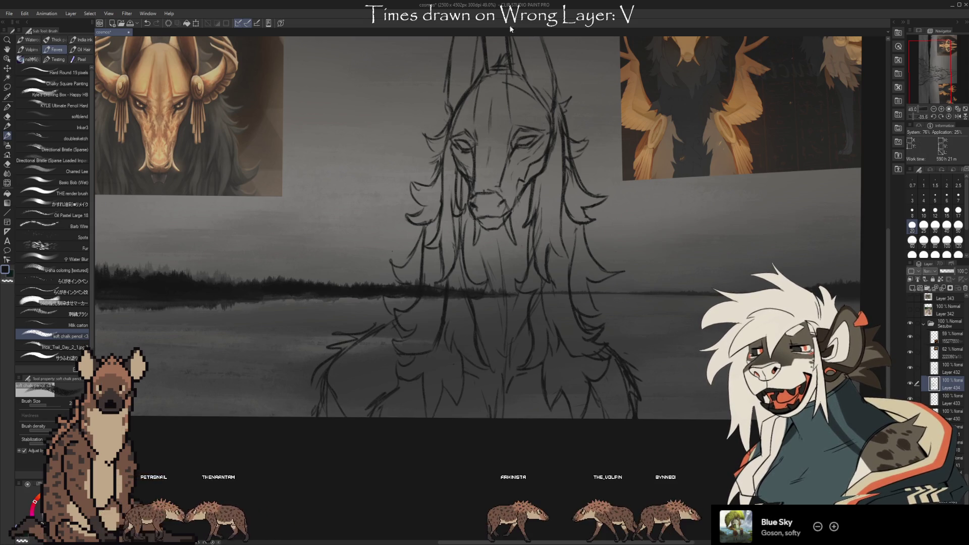
pyautogui.press('e')
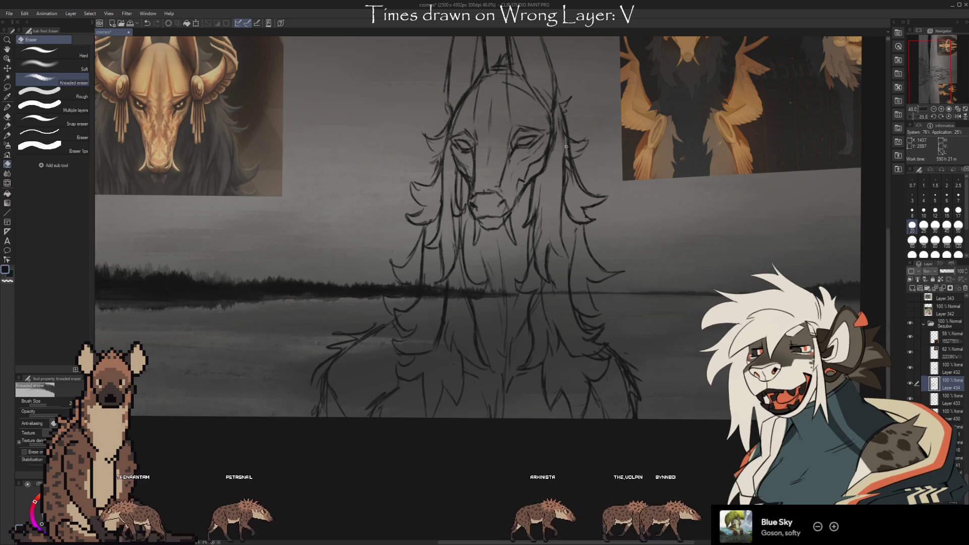
pyautogui.press('b')
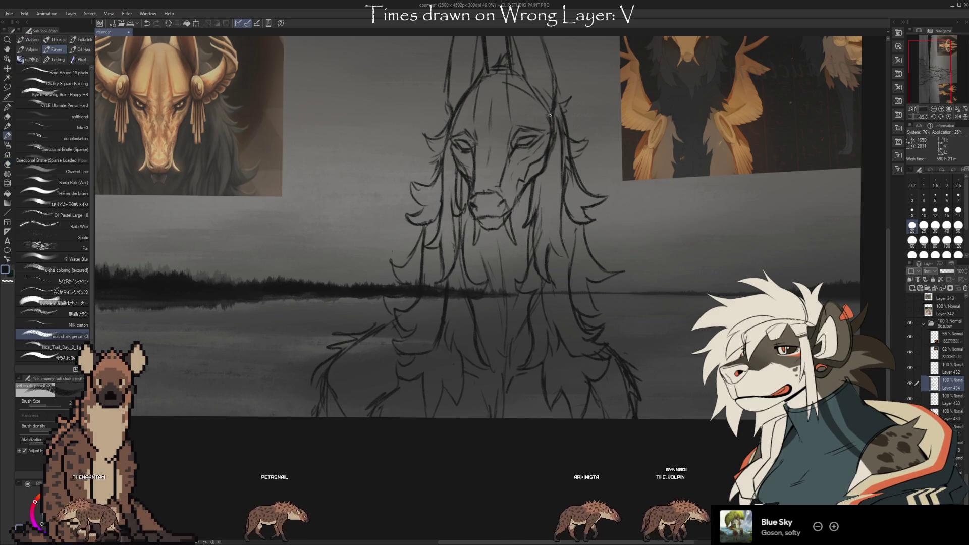
pyautogui.press('e')
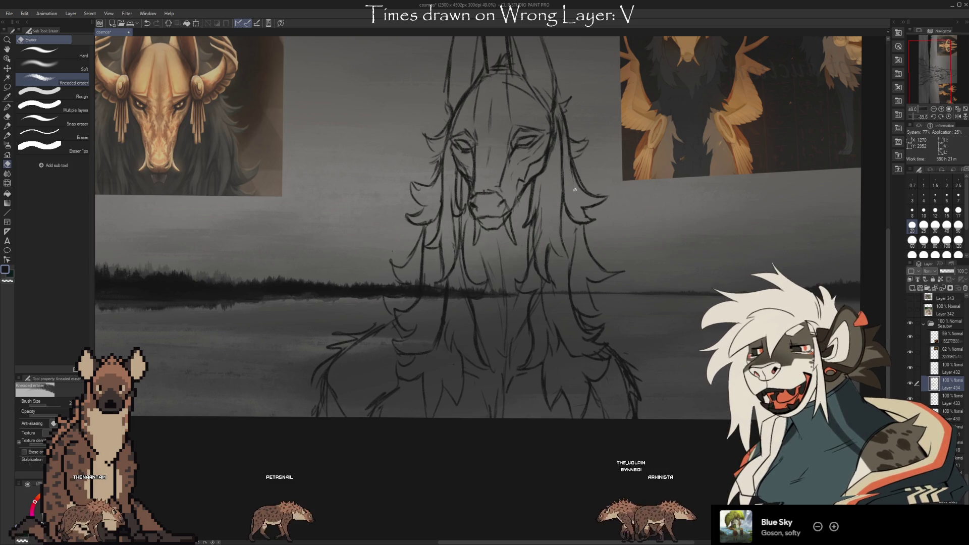
pyautogui.press('b')
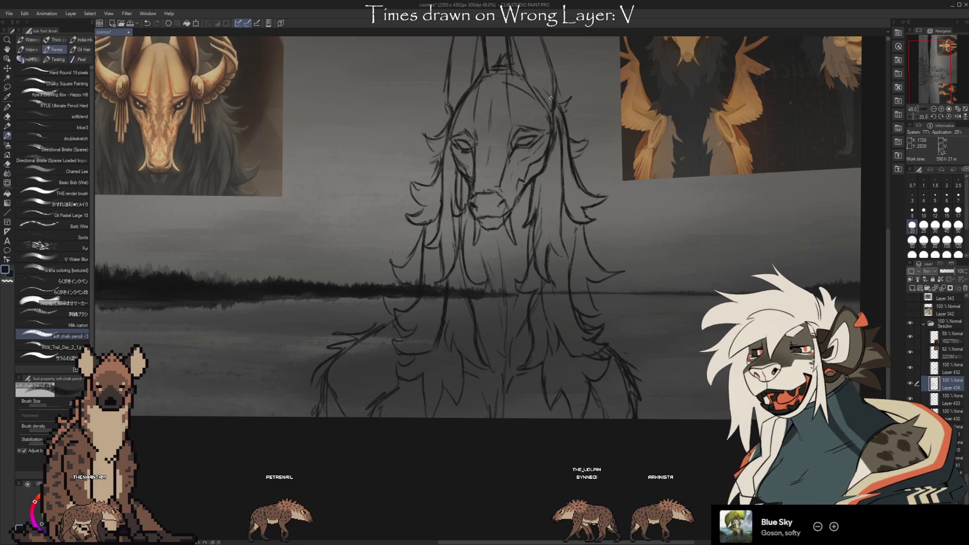
pyautogui.press('e')
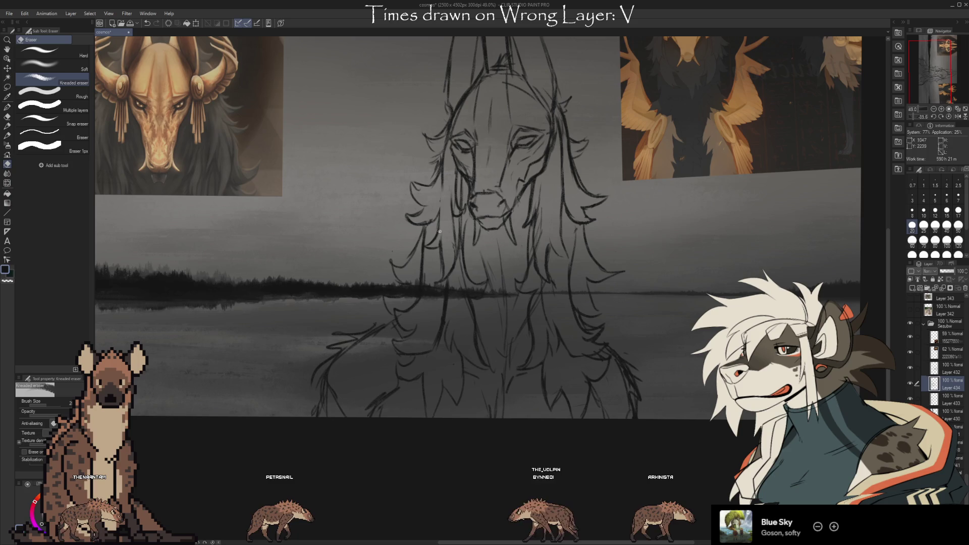
pyautogui.press('b')
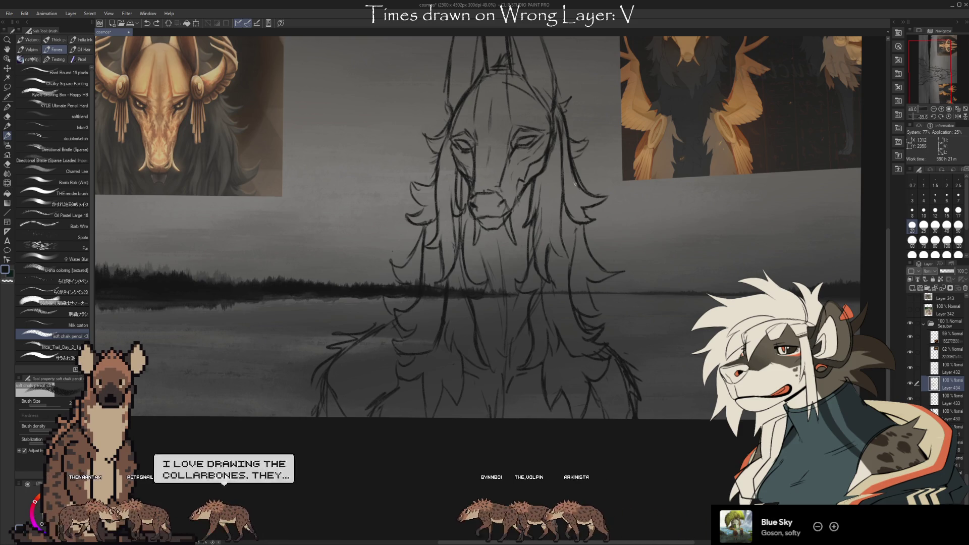
pyautogui.moveTo(718, 272)
pyautogui.mouseDown()
pyautogui.moveTo(713, 296)
pyautogui.moveTo(696, 286)
pyautogui.mouseUp()
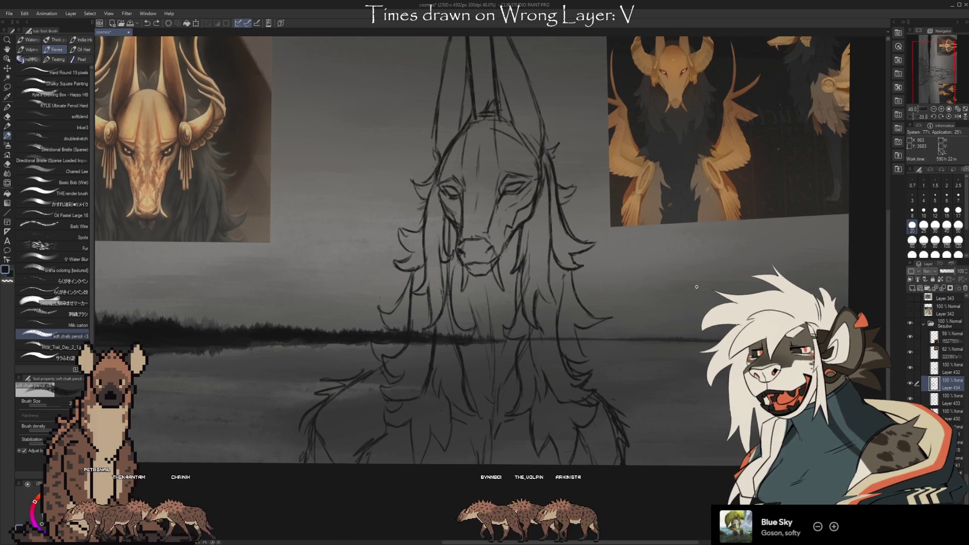
# Zoom the view onto the creature's head and the reference images beside it.
pyautogui.scroll(-3, 696, 287)
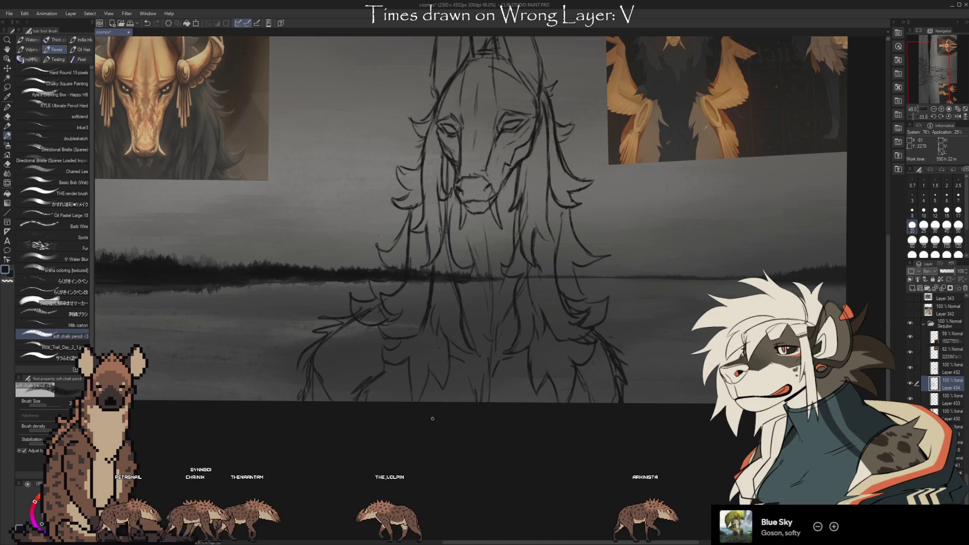
pyautogui.scroll(3, 432, 418)
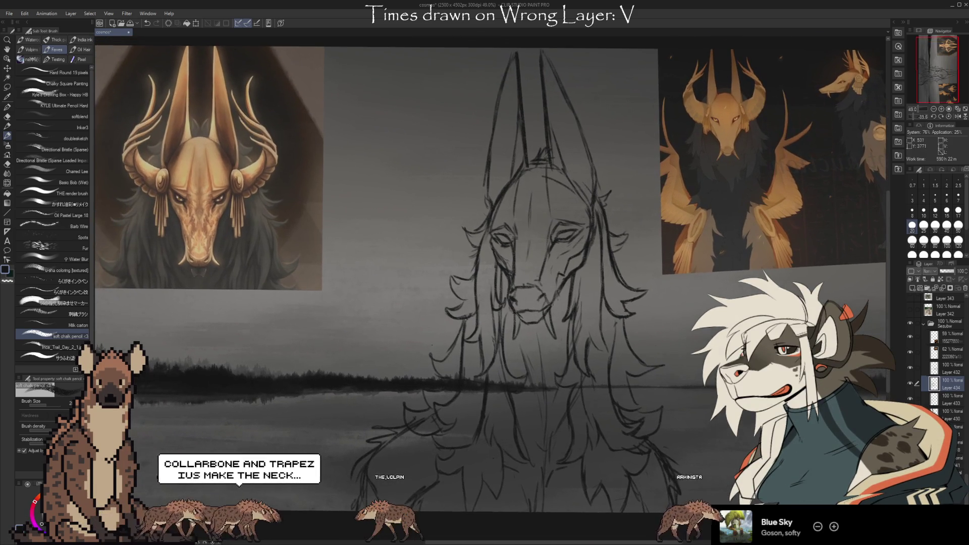
pyautogui.scroll(-1, 489, 290)
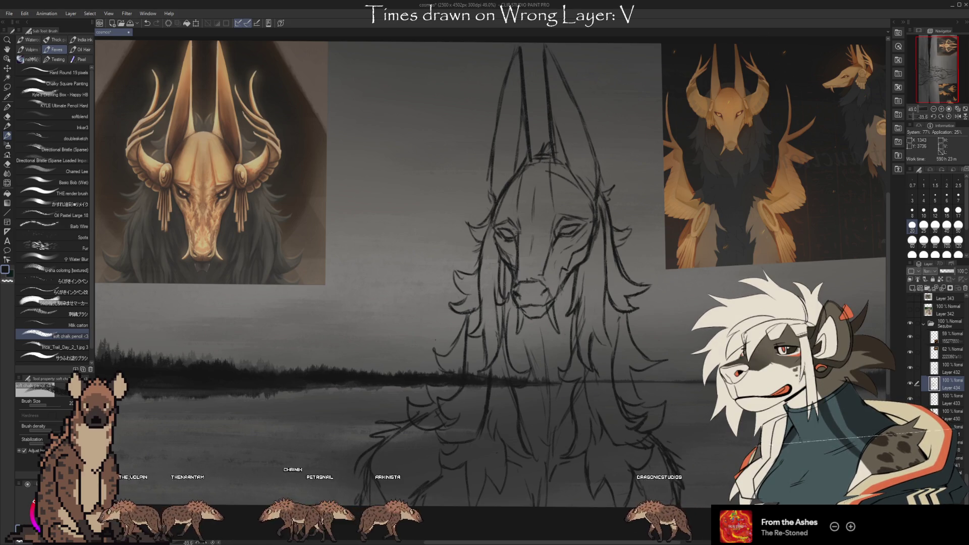
# Hide Layer 434, select Layer 433 for drawing, then show Layer 434's mane again.
pyautogui.moveTo(492, 272); pyautogui.dragTo(452, 251)
pyautogui.moveTo(778, 396)
pyautogui.mouseDown()
pyautogui.moveTo(707, 408)
pyautogui.moveTo(803, 332)
pyautogui.mouseUp()
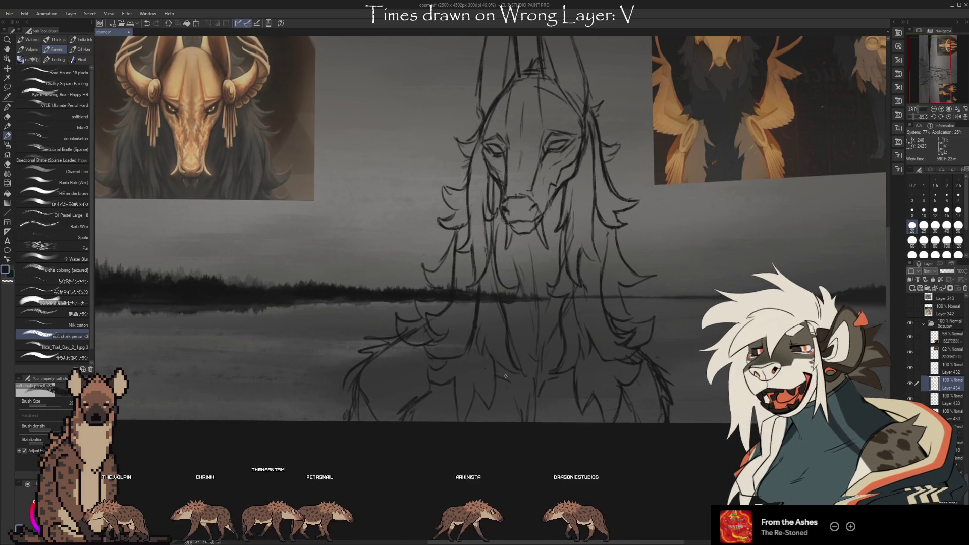
pyautogui.click(910, 384)
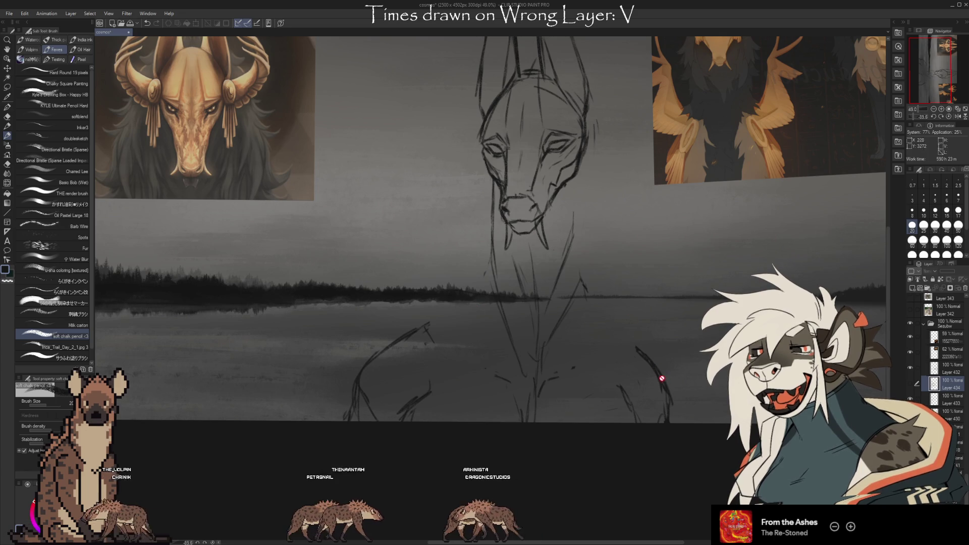
pyautogui.click(945, 401)
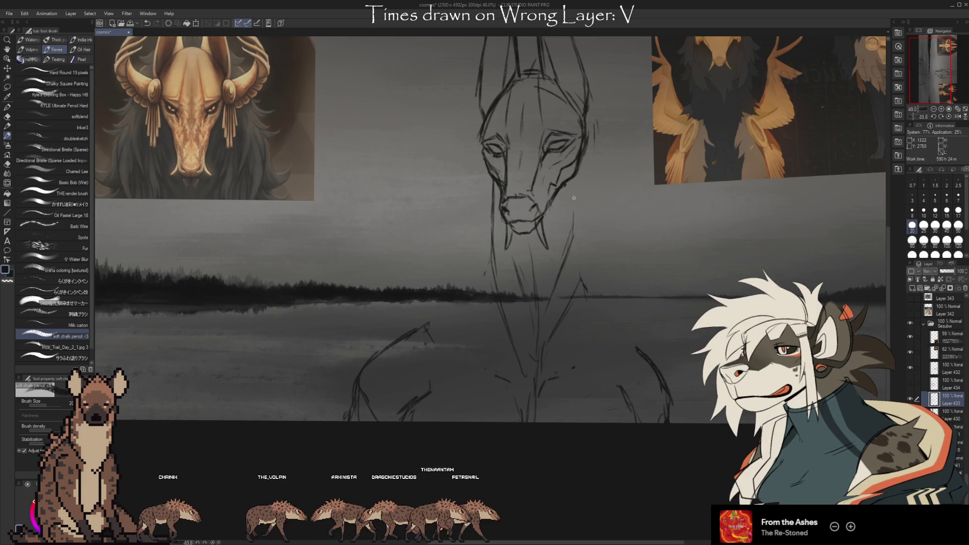
pyautogui.click(910, 385)
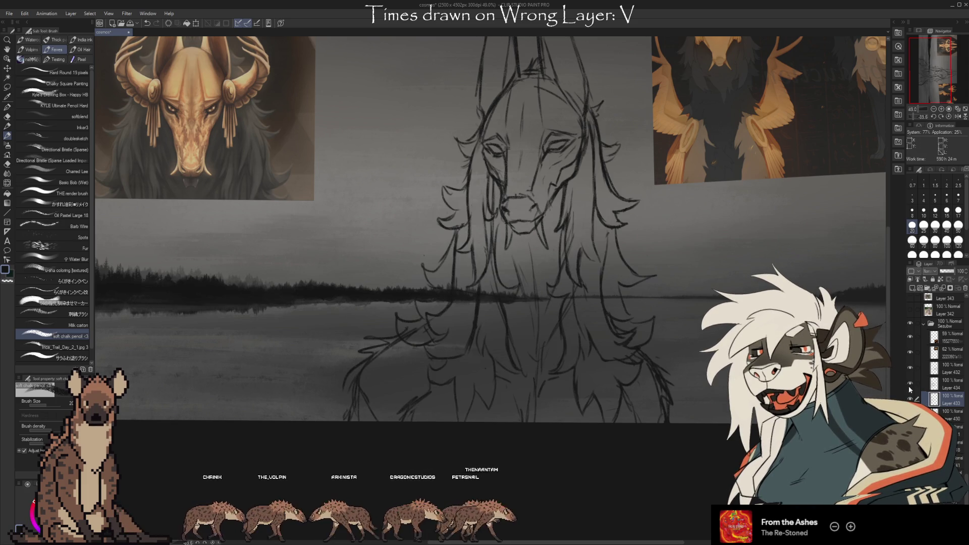
# Check Layer 433, switch to the eraser, and hide both golden reference image layers.
pyautogui.click(909, 398)
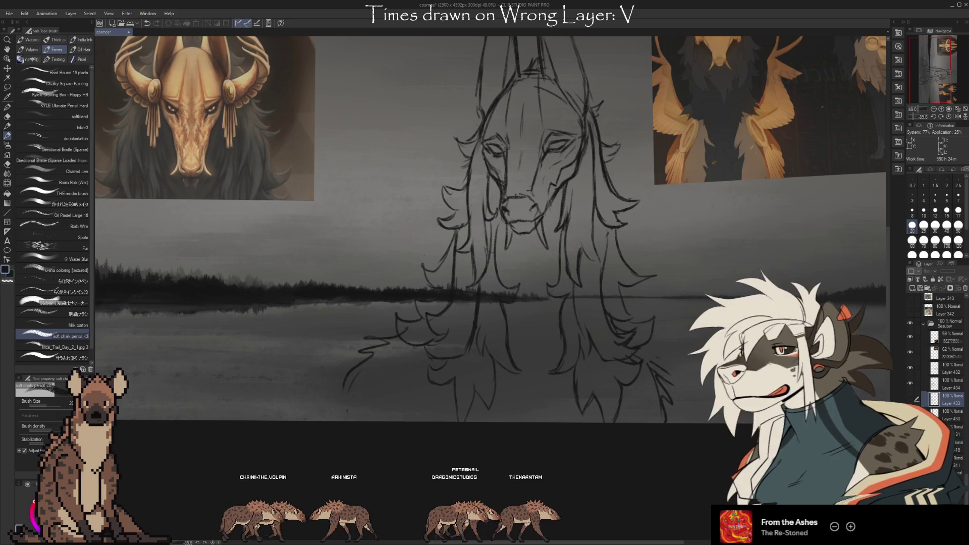
pyautogui.click(910, 399)
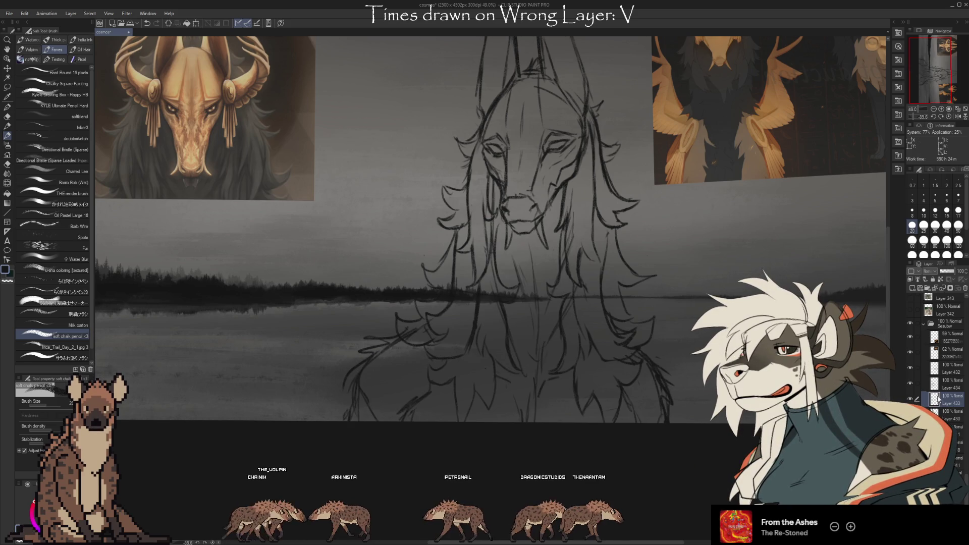
pyautogui.press('e')
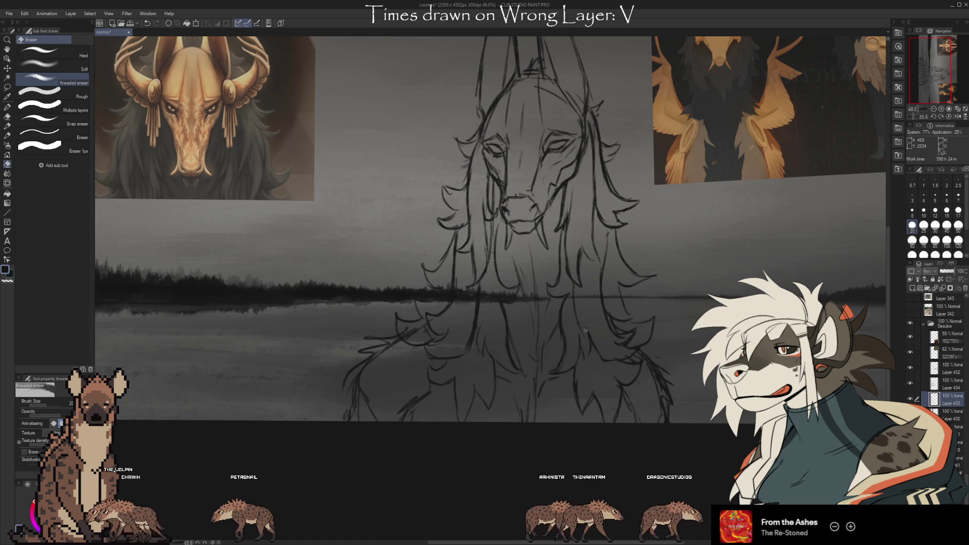
pyautogui.scroll(5, 690, 437)
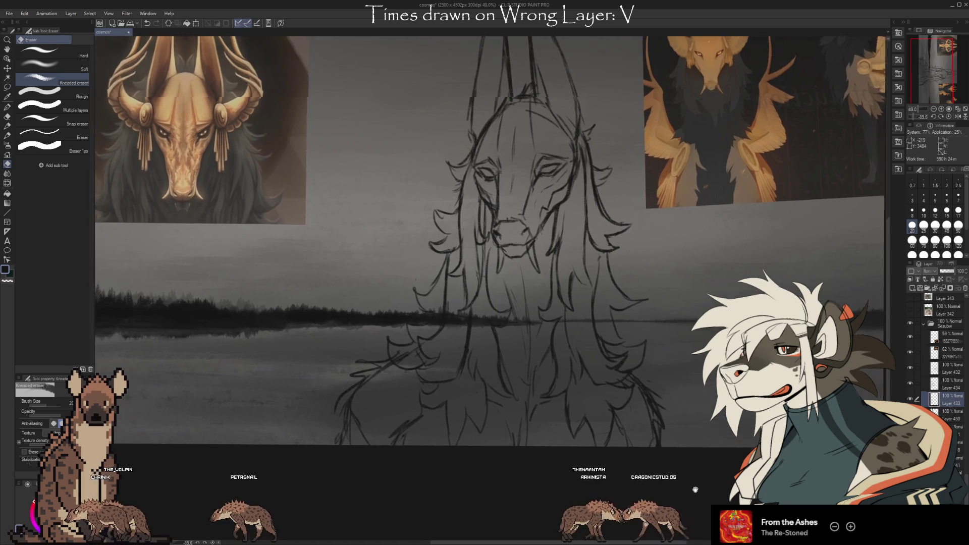
pyautogui.scroll(-1, 709, 475)
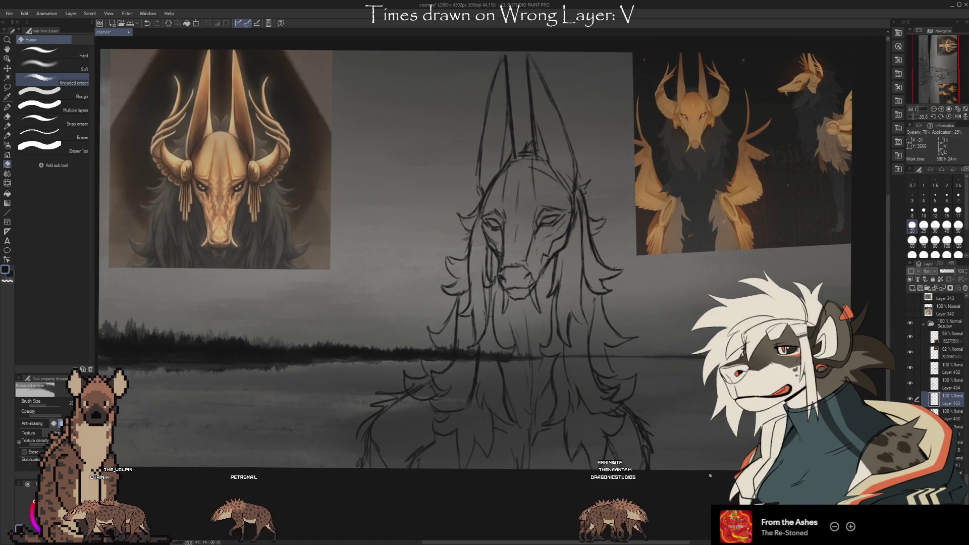
pyautogui.moveTo(911, 352); pyautogui.dragTo(910, 336)
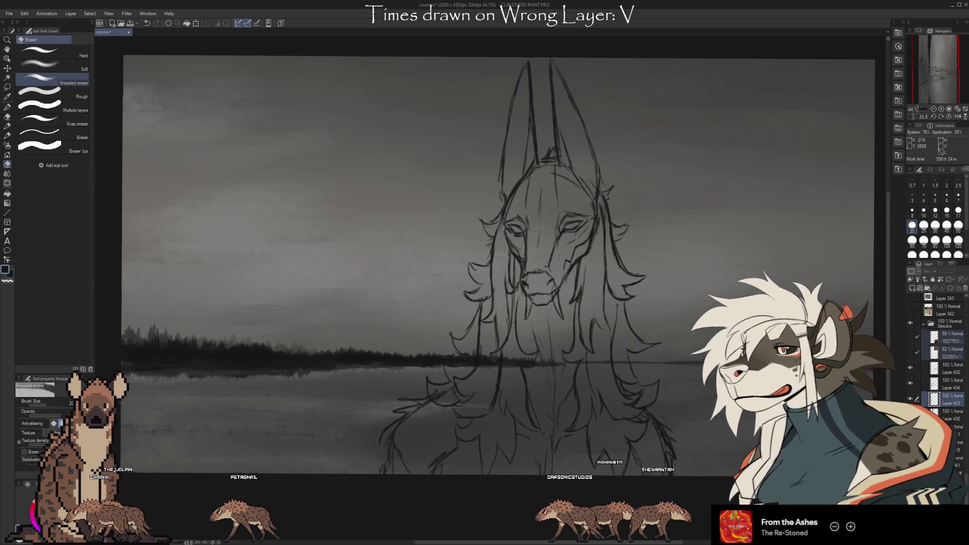
pyautogui.moveTo(484, 252); pyautogui.dragTo(491, 254)
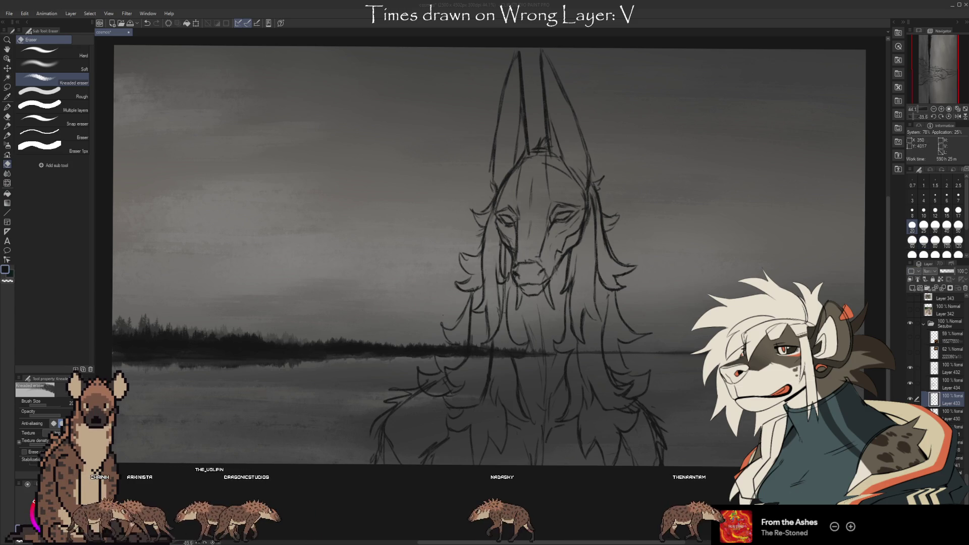
pyautogui.click(661, 27)
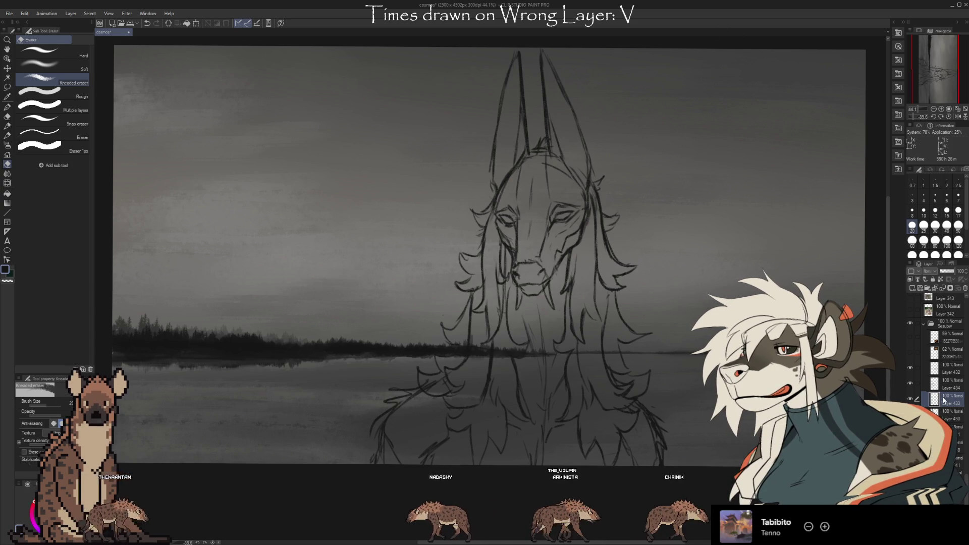
# Toggle Layer 432 off and on, select the layer below Layer 433, and pick the brush.
pyautogui.click(909, 368)
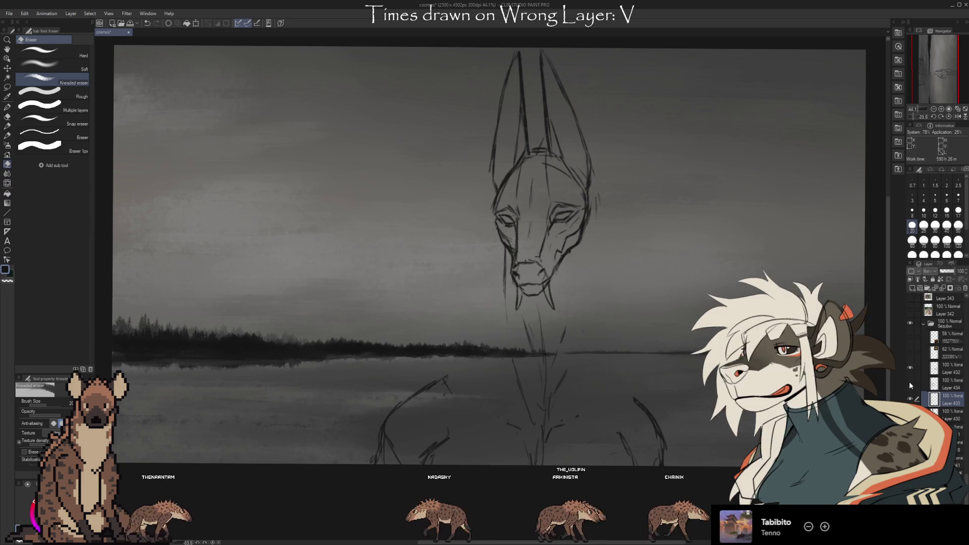
pyautogui.click(909, 368)
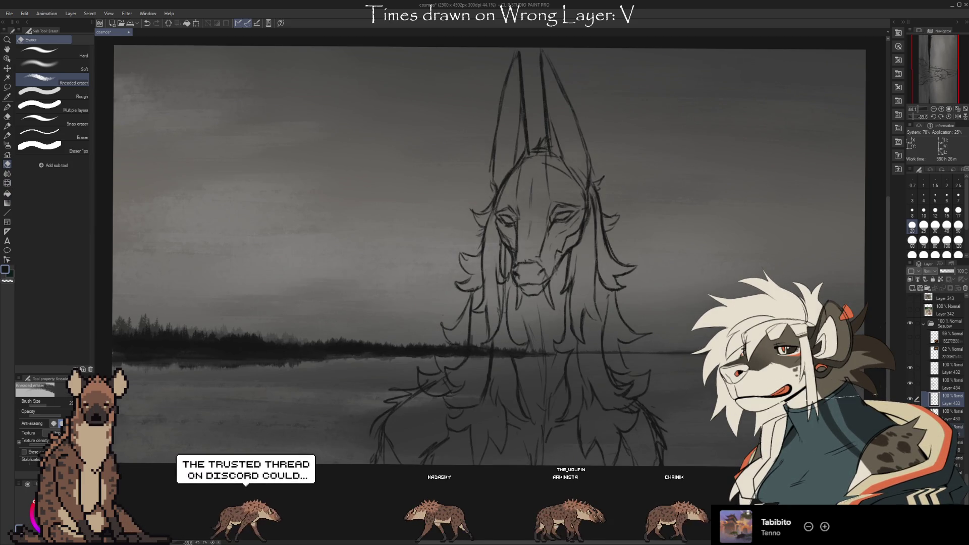
pyautogui.click(947, 414)
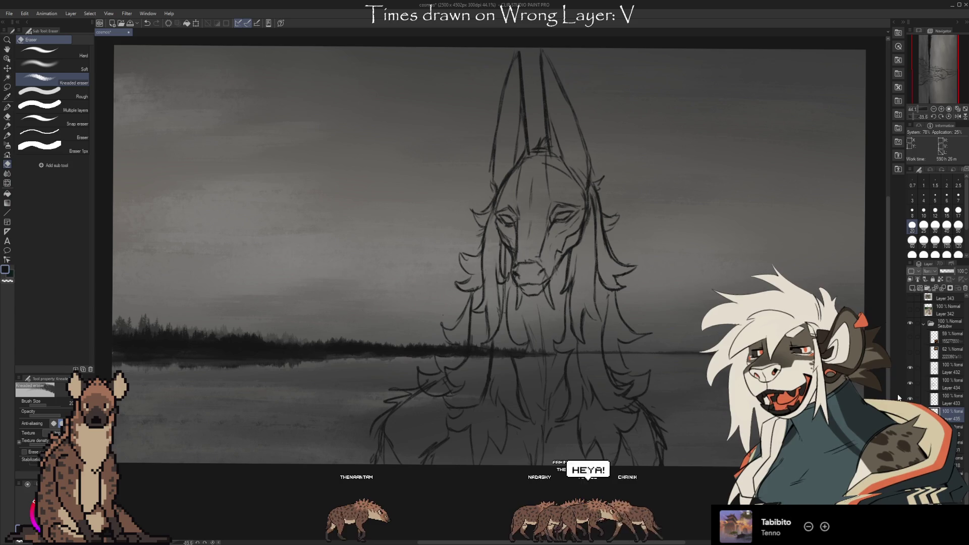
pyautogui.press('b')
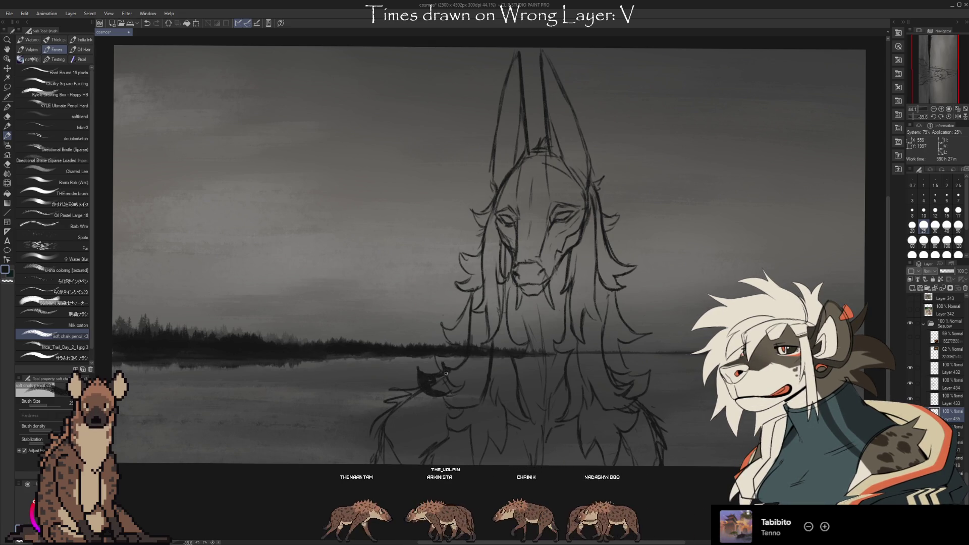
# Paint dark strokes along the left hair line, filling the hair mass down to the lower left.
pyautogui.moveTo(436, 359)
pyautogui.mouseDown()
pyautogui.moveTo(463, 347)
pyautogui.moveTo(464, 324)
pyautogui.mouseUp()
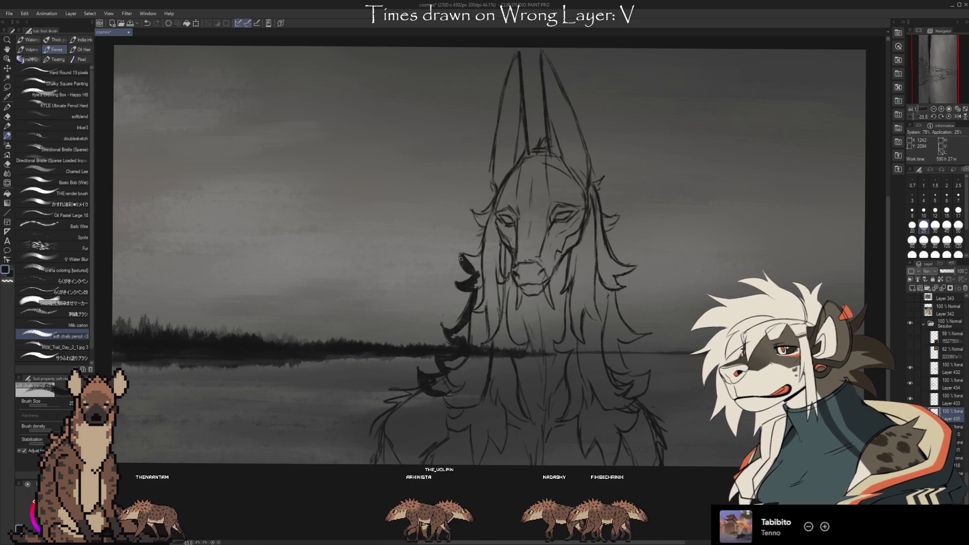
pyautogui.moveTo(484, 254); pyautogui.dragTo(479, 221)
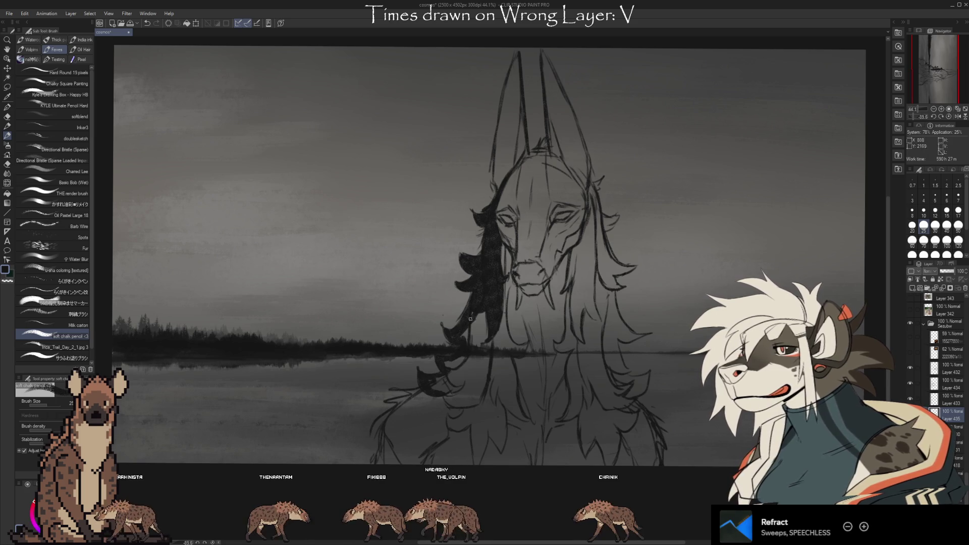
pyautogui.moveTo(478, 334)
pyautogui.mouseDown()
pyautogui.moveTo(483, 376)
pyautogui.moveTo(450, 400)
pyautogui.mouseUp()
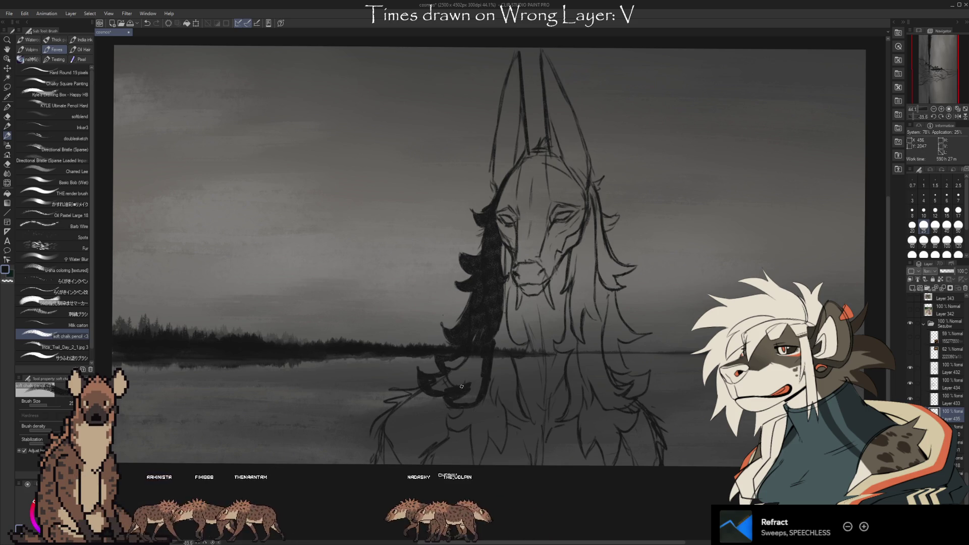
pyautogui.moveTo(444, 390); pyautogui.dragTo(461, 384)
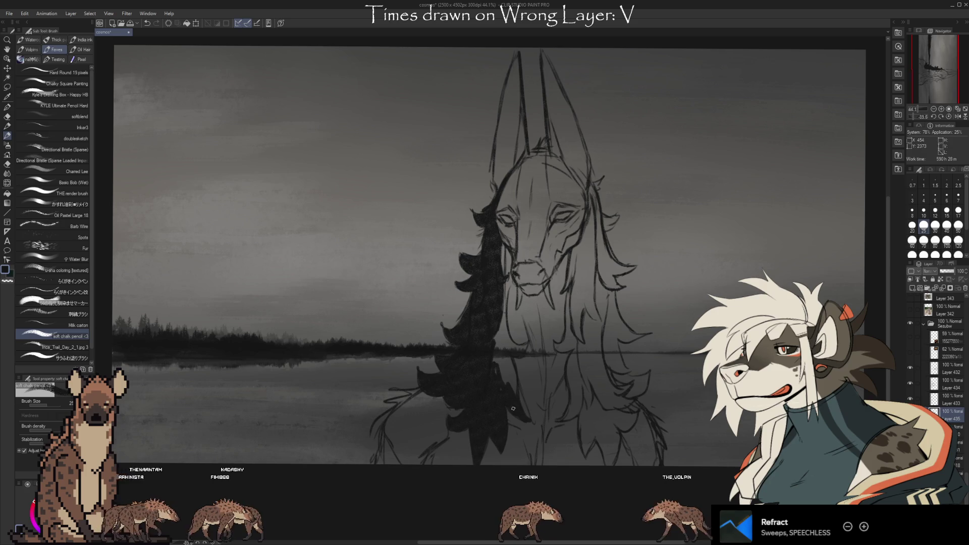
# Thicken the dark hair strands right of the face and show the first golden reference image.
pyautogui.press('e')
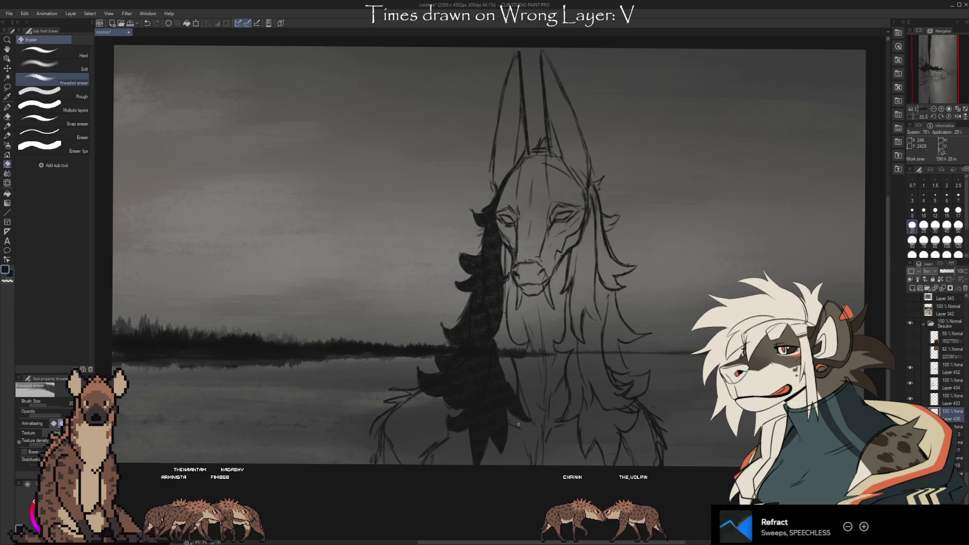
pyautogui.press('b')
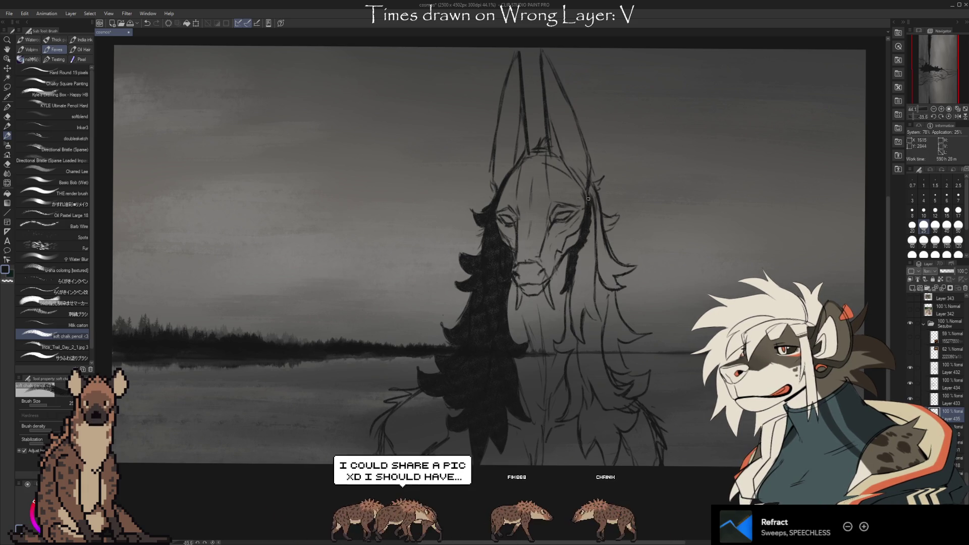
pyautogui.moveTo(591, 185); pyautogui.dragTo(598, 225)
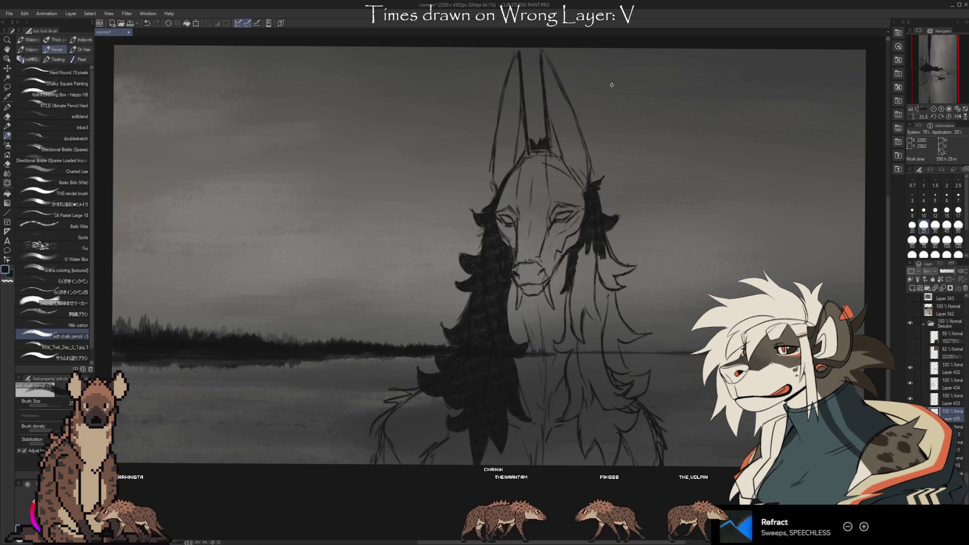
pyautogui.moveTo(670, 323); pyautogui.dragTo(678, 279)
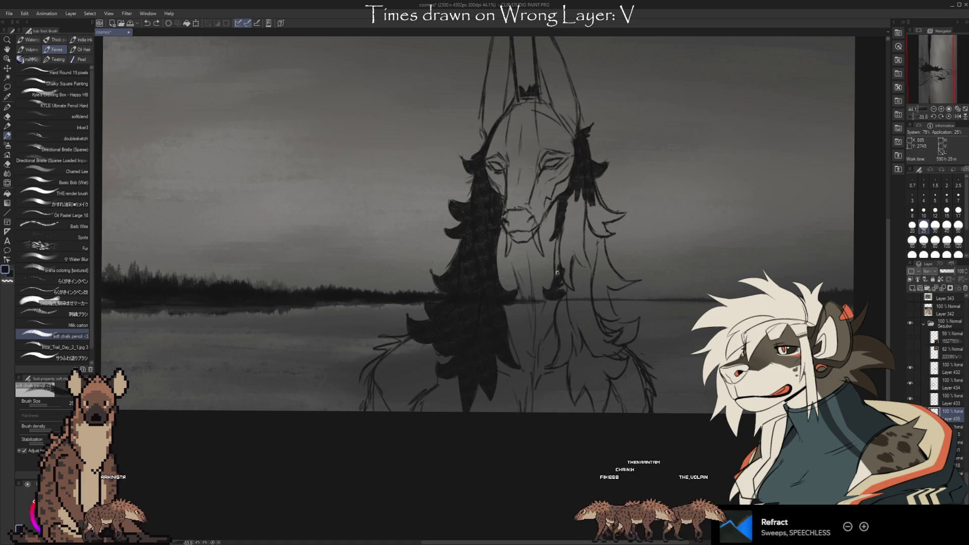
pyautogui.moveTo(560, 233); pyautogui.dragTo(566, 284)
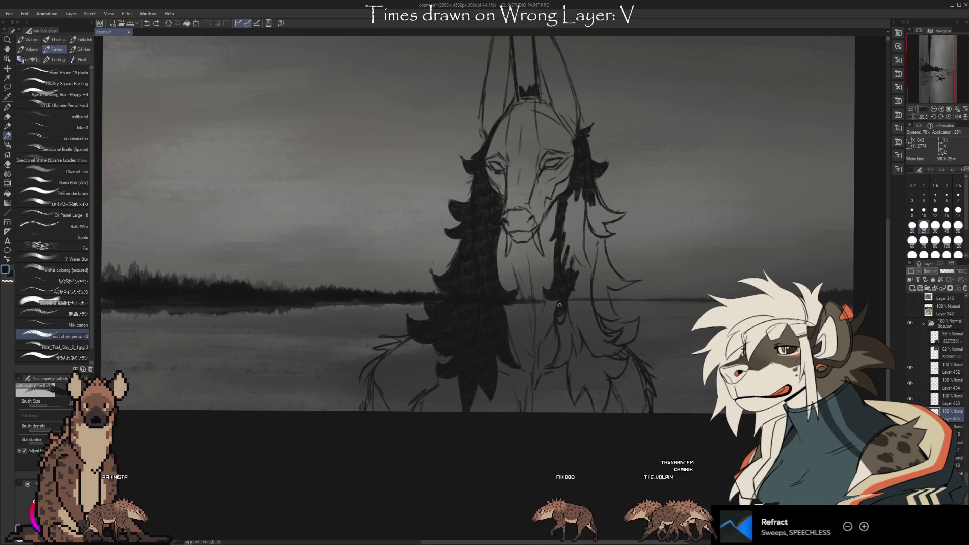
pyautogui.click(910, 352)
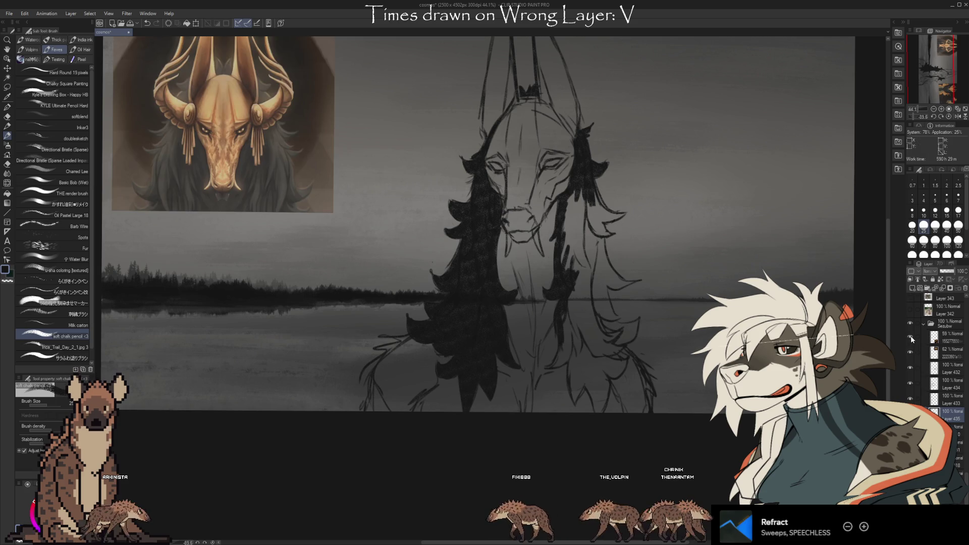
# Show the second golden reference and darken the right-side hair with a larger brush.
pyautogui.click(910, 336)
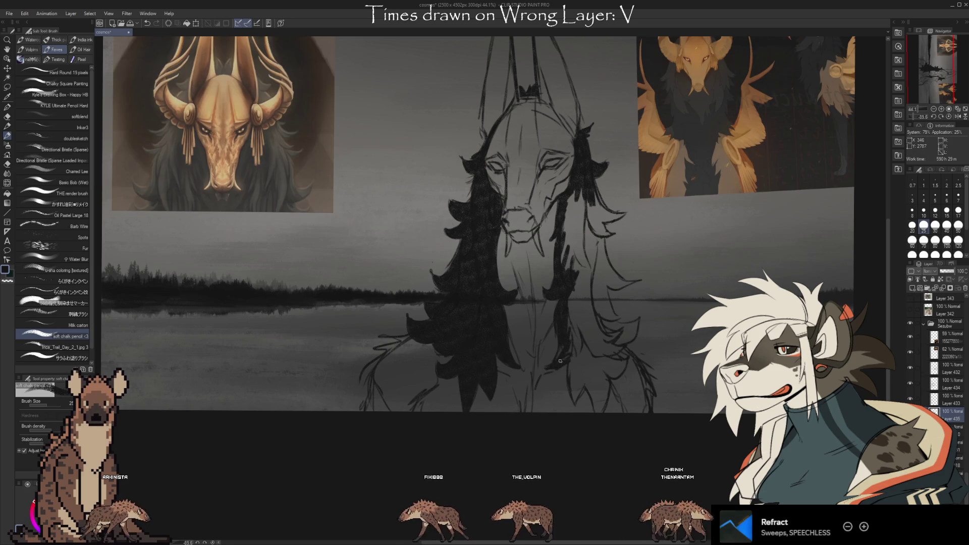
pyautogui.moveTo(568, 347); pyautogui.dragTo(553, 364)
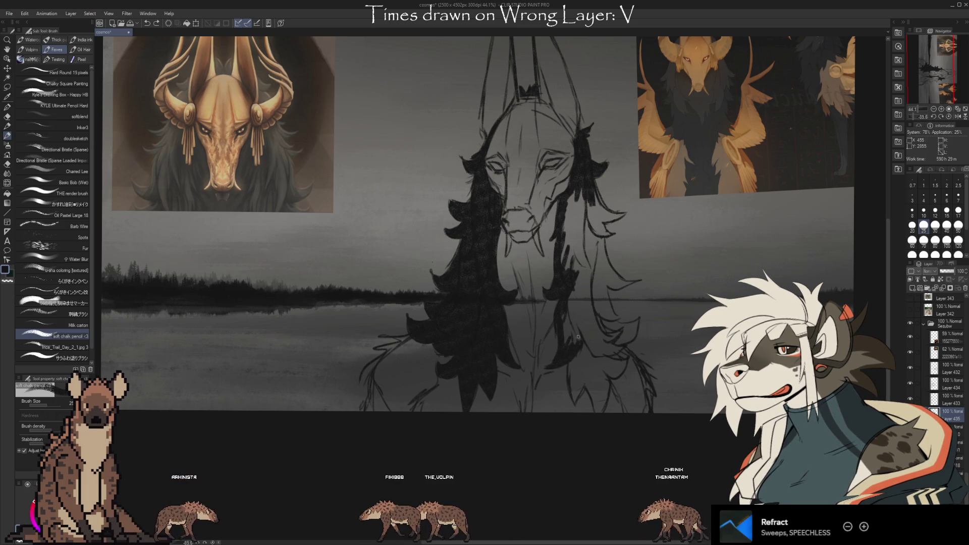
pyautogui.press(']')
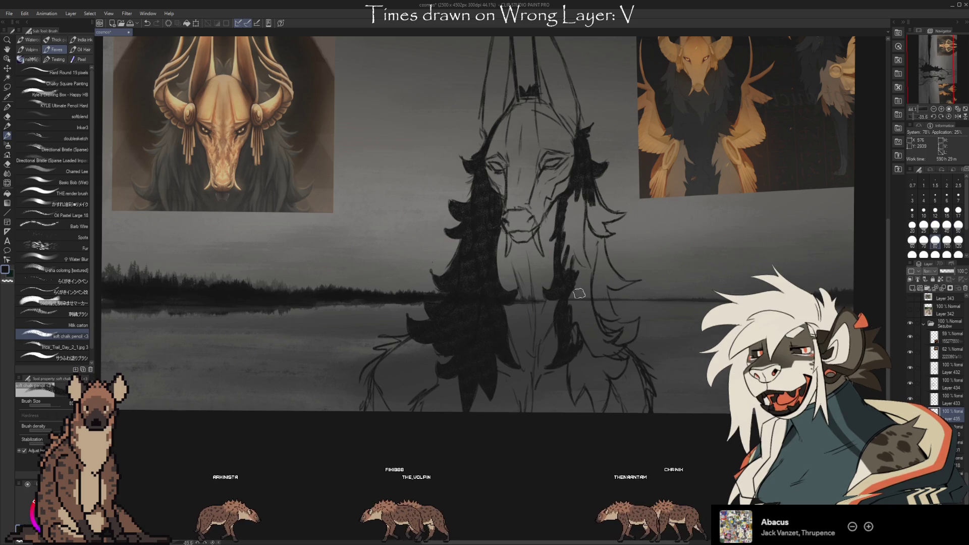
pyautogui.moveTo(575, 275); pyautogui.dragTo(583, 293)
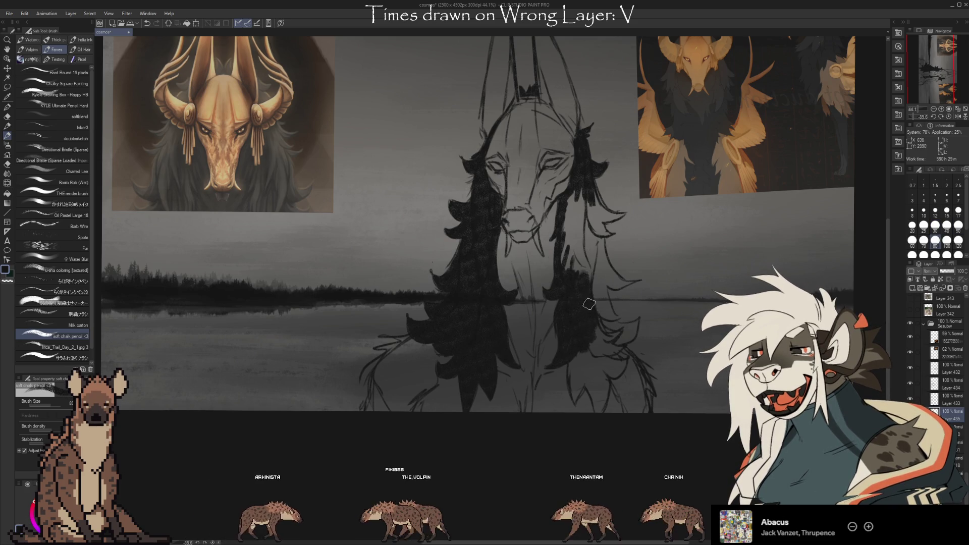
pyautogui.moveTo(575, 191)
pyautogui.mouseDown()
pyautogui.moveTo(573, 237)
pyautogui.moveTo(583, 207)
pyautogui.mouseUp()
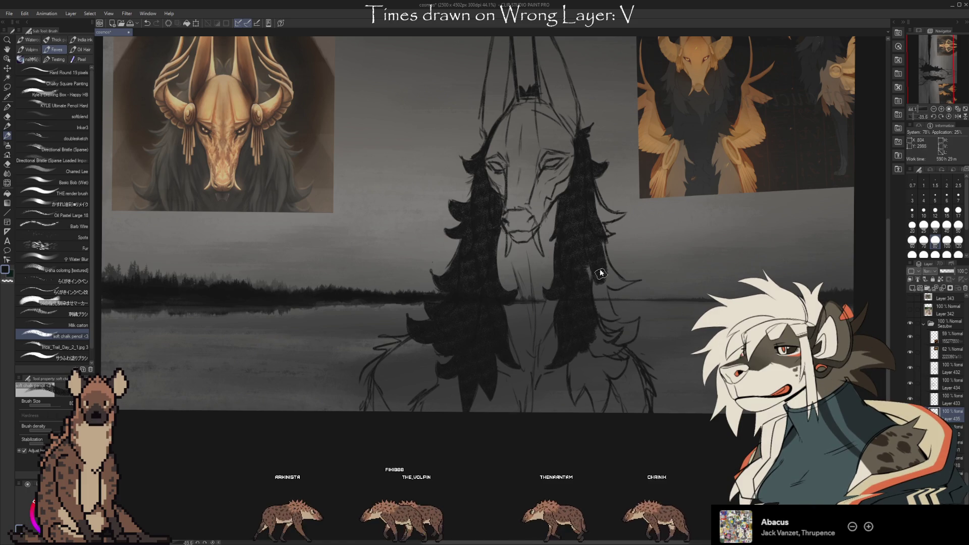
pyautogui.moveTo(595, 262)
pyautogui.mouseDown()
pyautogui.moveTo(592, 215)
pyautogui.moveTo(575, 187)
pyautogui.mouseUp()
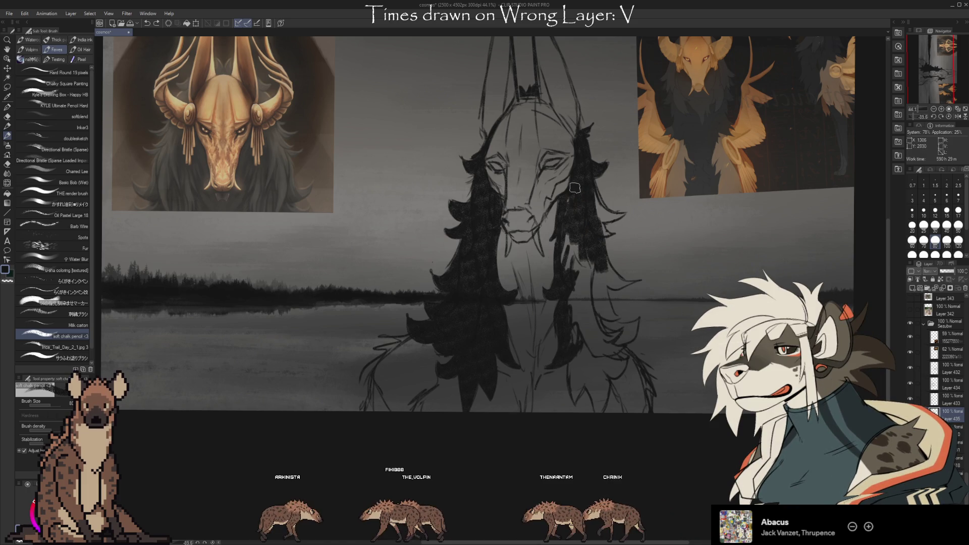
pyautogui.moveTo(575, 232); pyautogui.dragTo(578, 300)
pyautogui.moveTo(585, 262); pyautogui.dragTo(575, 291)
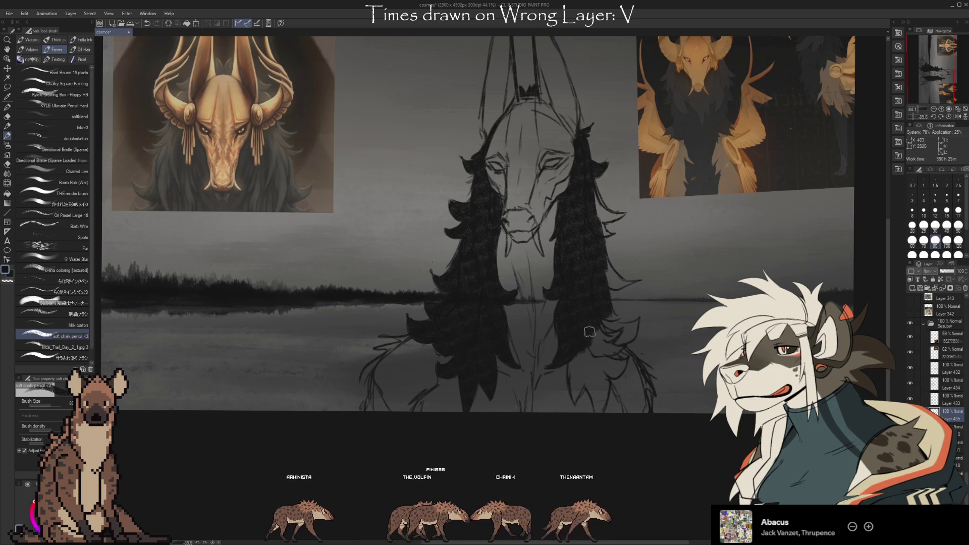
pyautogui.moveTo(580, 358); pyautogui.dragTo(630, 327)
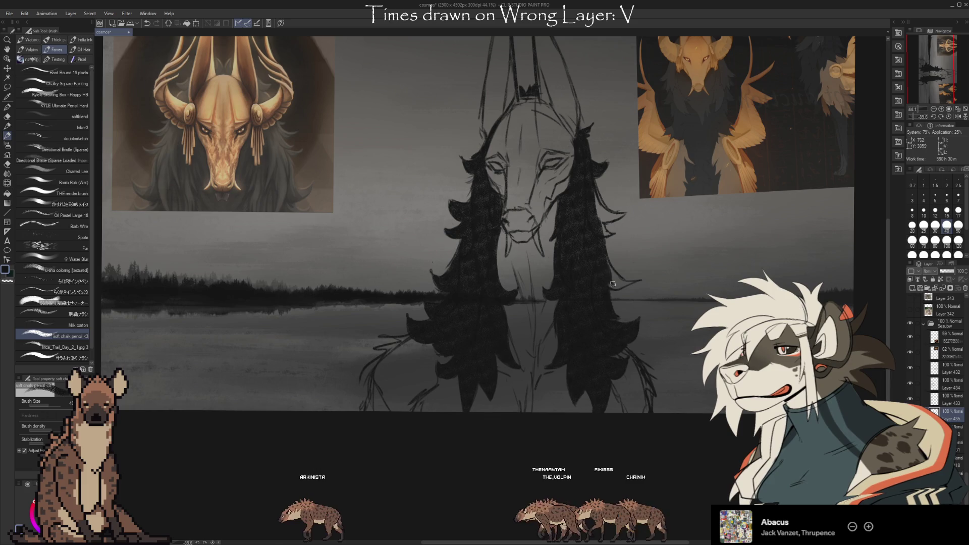
# At brush size 100, fill the gap between the hair masses, then shrink the brush to 20.
pyautogui.press('e')
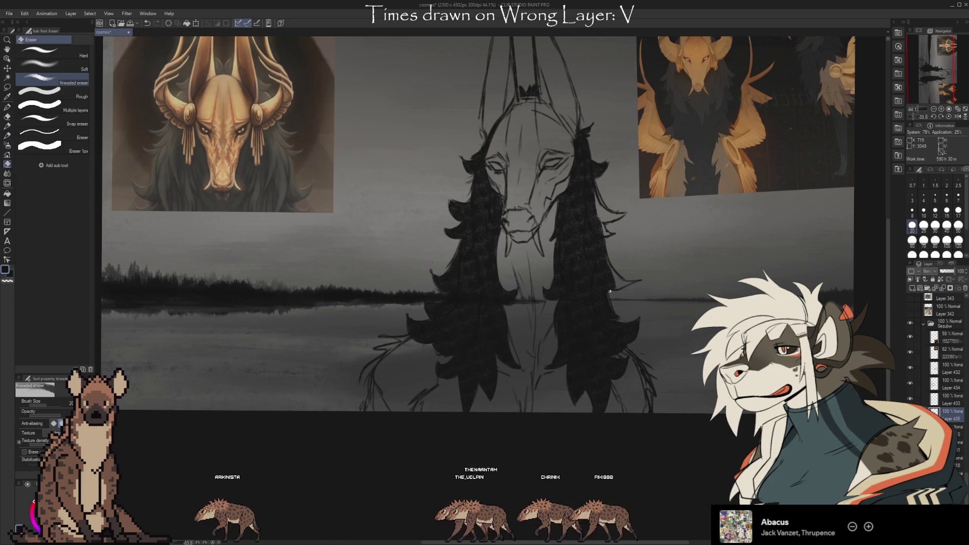
pyautogui.press('b')
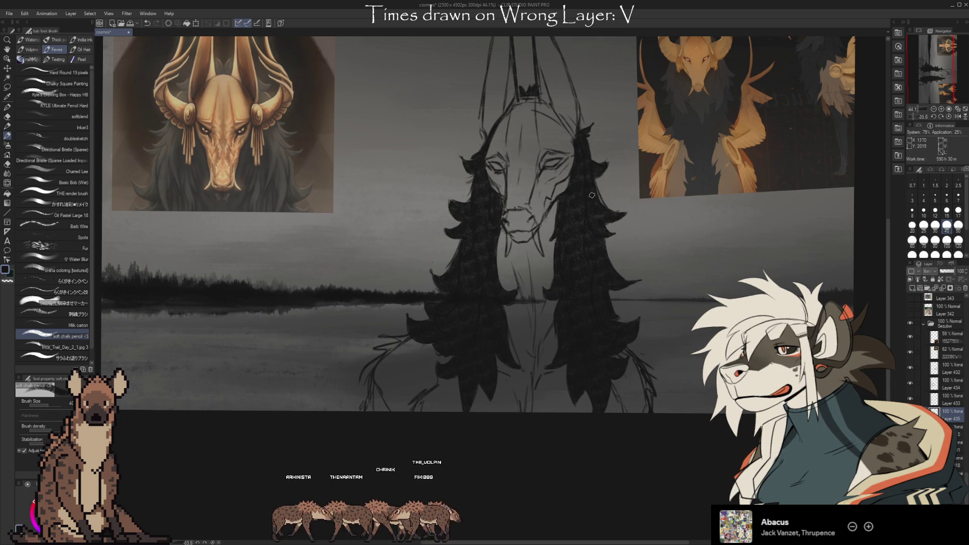
pyautogui.moveTo(664, 393); pyautogui.dragTo(610, 425)
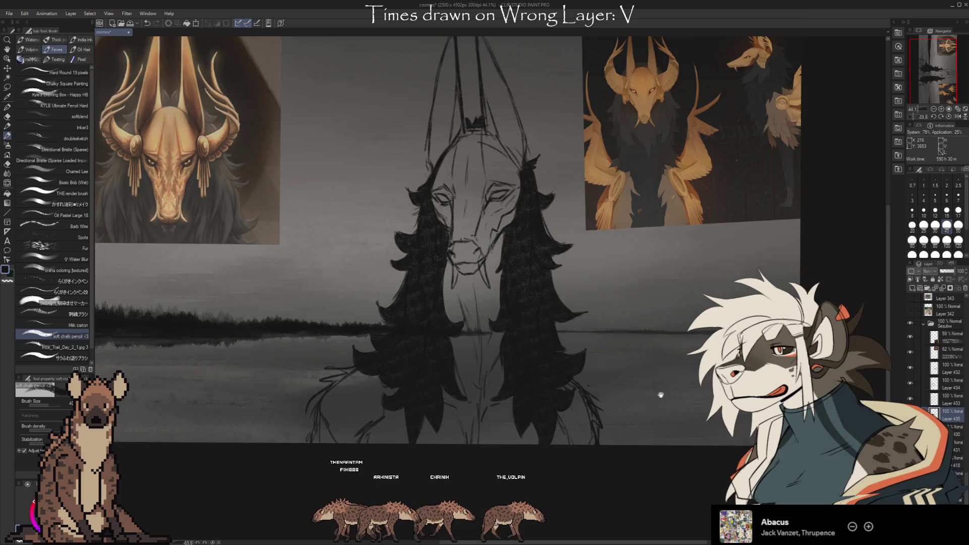
pyautogui.moveTo(450, 404); pyautogui.dragTo(461, 349)
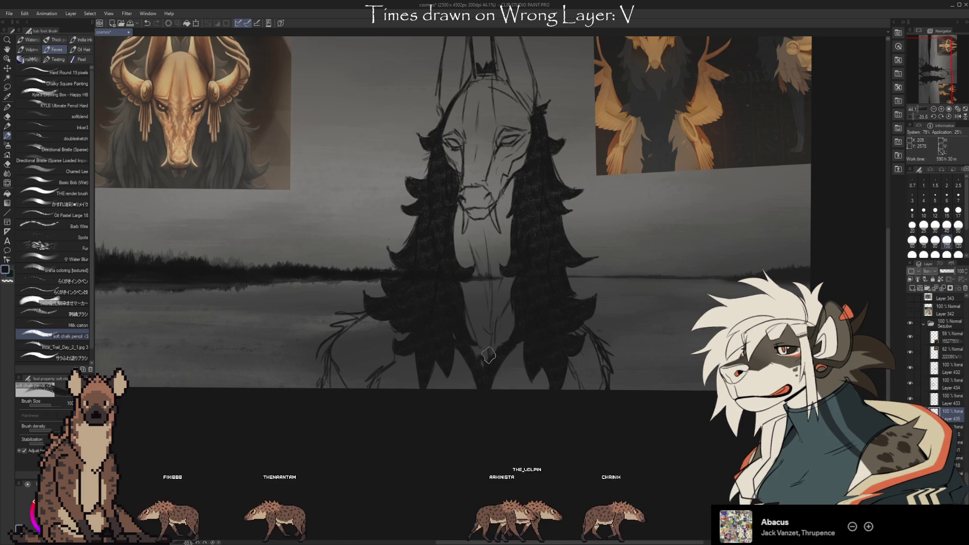
pyautogui.press(']')
pyautogui.press(']')
pyautogui.press(']')
pyautogui.moveTo(497, 343); pyautogui.dragTo(454, 289)
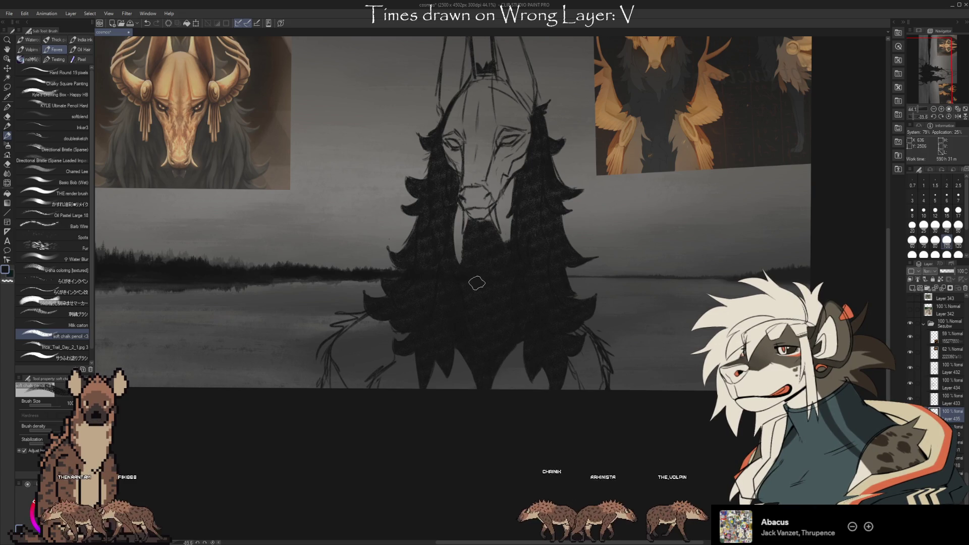
pyautogui.press('[')
pyautogui.press('[')
pyautogui.press('[')
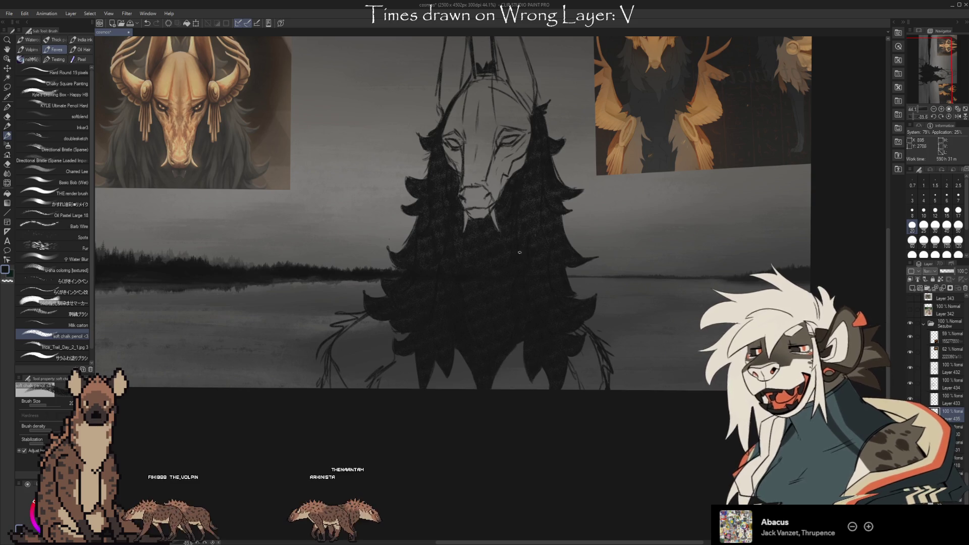
# Enlarge the brush to 80, briefly use the kneaded eraser, then return to the soft chalk pencil.
pyautogui.press(']')
pyautogui.press(']')
pyautogui.press(']')
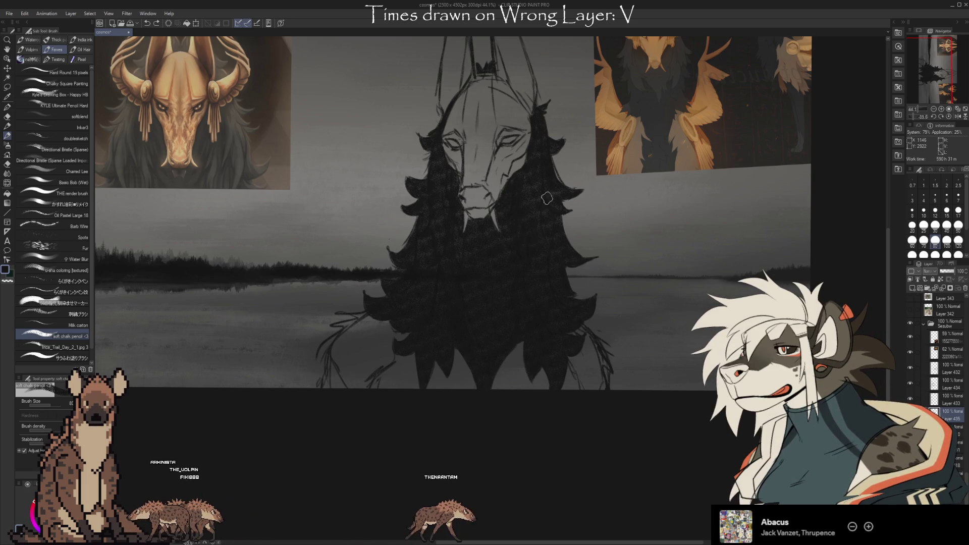
pyautogui.press('e')
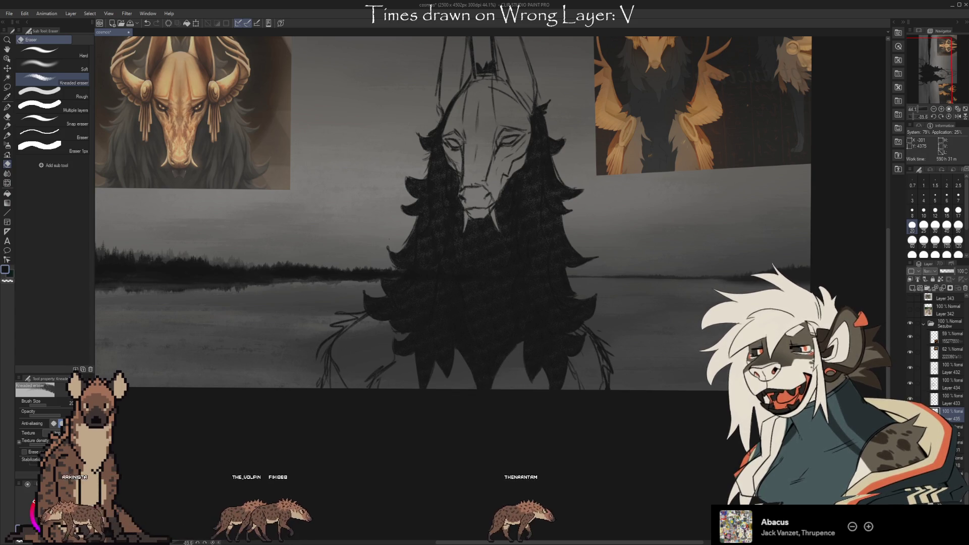
pyautogui.moveTo(611, 438)
pyautogui.mouseDown()
pyautogui.moveTo(646, 487)
pyautogui.moveTo(656, 470)
pyautogui.mouseUp()
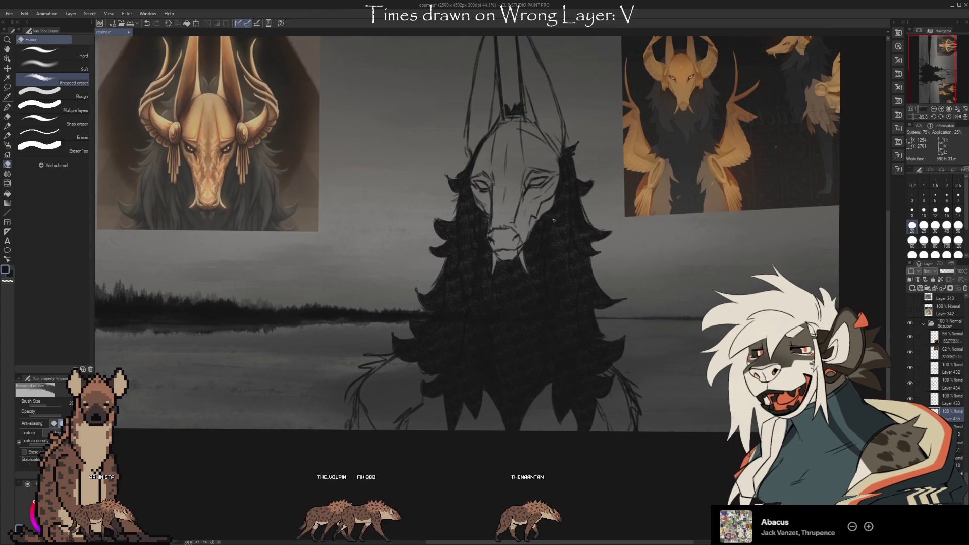
pyautogui.press('b')
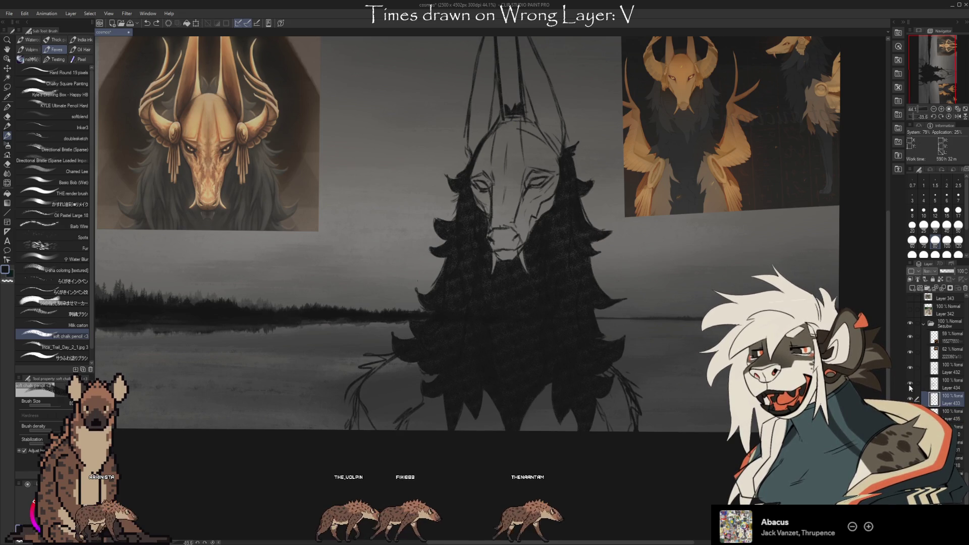
# Add a new raster layer above Layer 434 and eyedrop a strand colour from the canvas.
pyautogui.click(913, 384)
pyautogui.click(913, 289)
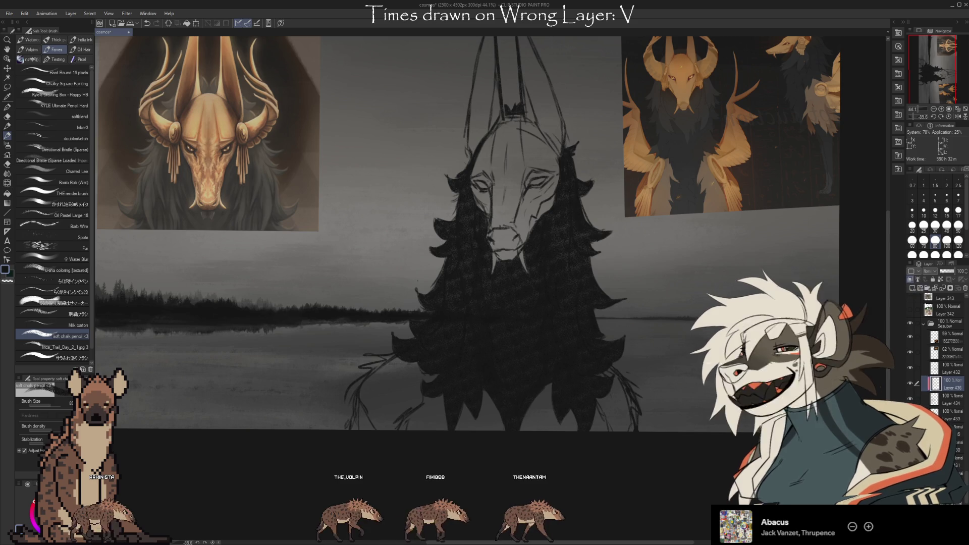
pyautogui.press('i')
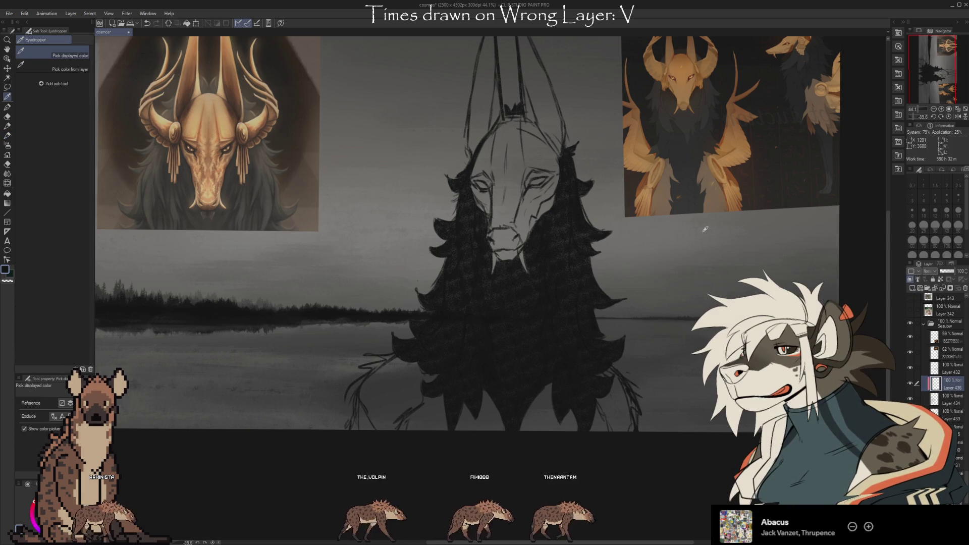
pyautogui.press('b')
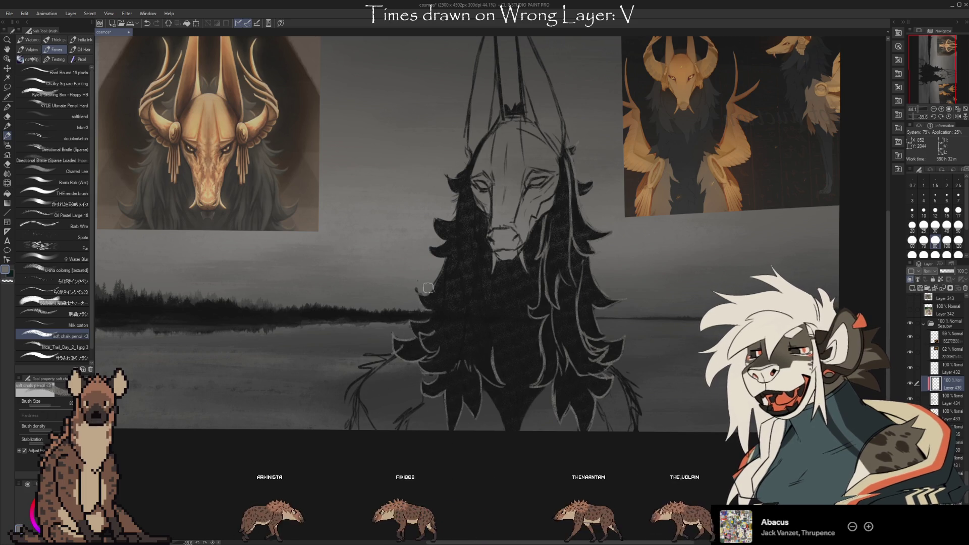
# Undo the last strand stroke, then add a new raster layer above Layer 433.
pyautogui.press('e')
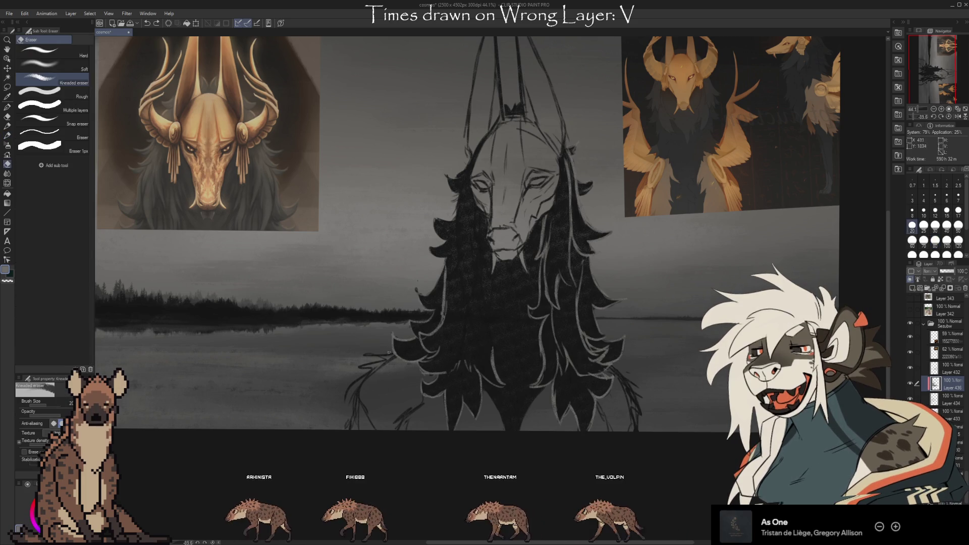
pyautogui.hotkey('ctrl', 'z')
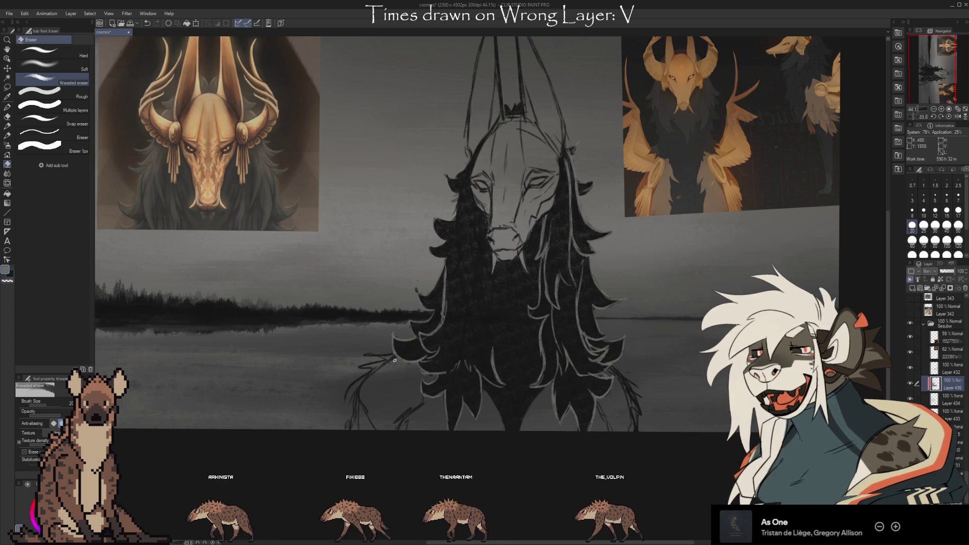
pyautogui.press('b')
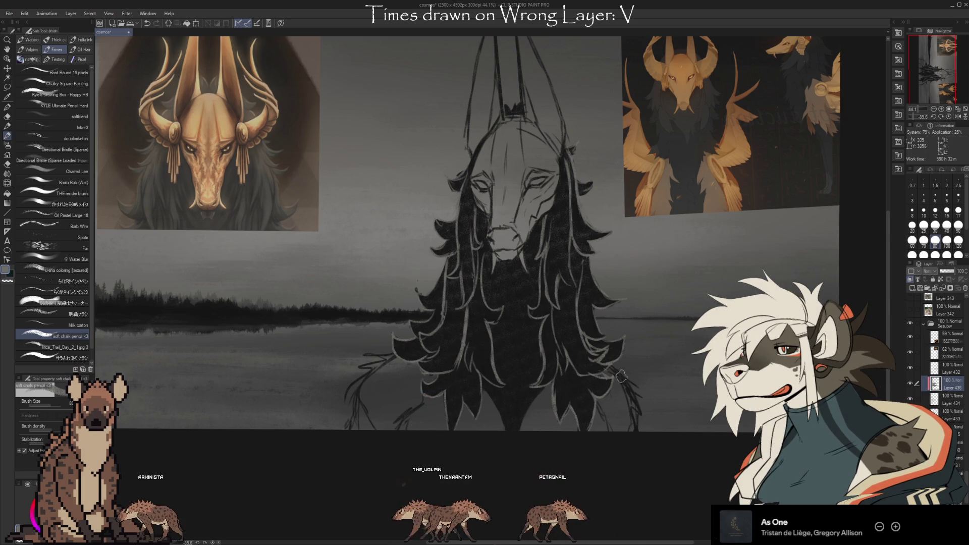
pyautogui.click(920, 410)
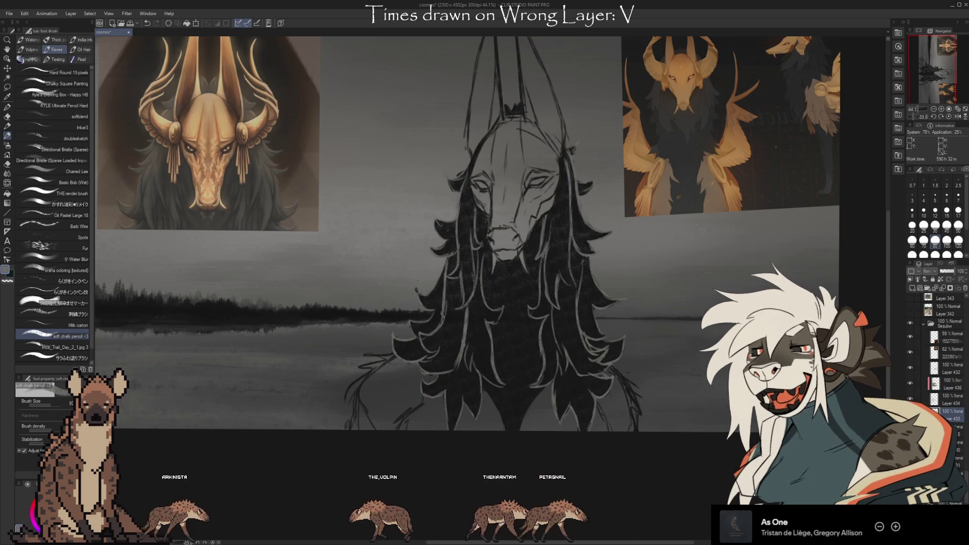
pyautogui.click(911, 289)
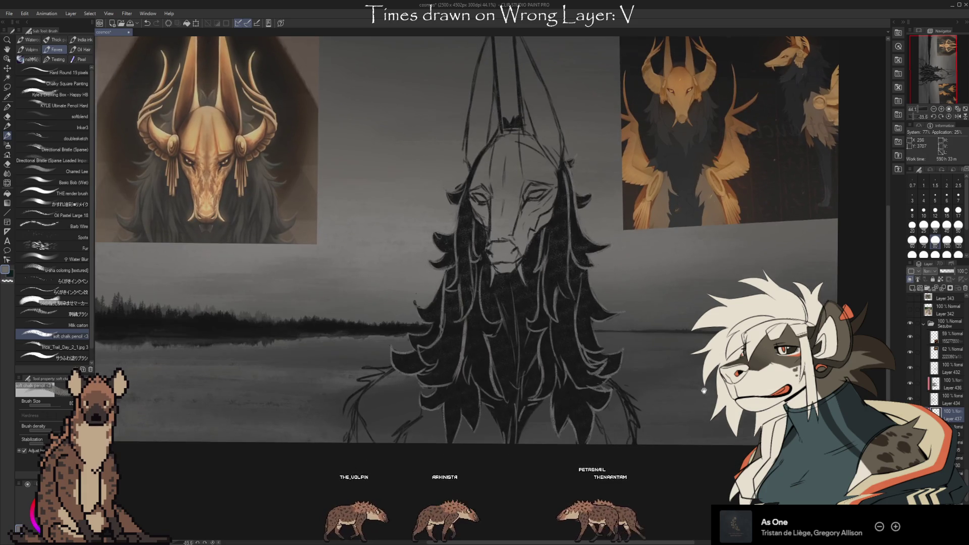
# Rotate the canvas slightly and make Layer 434 the working layer.
pyautogui.moveTo(704, 391); pyautogui.dragTo(691, 382)
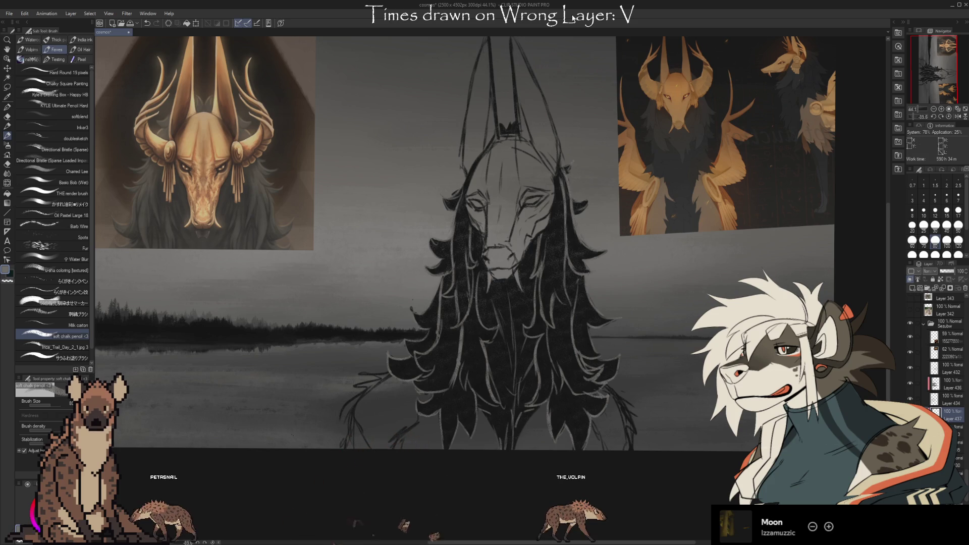
pyautogui.click(945, 385)
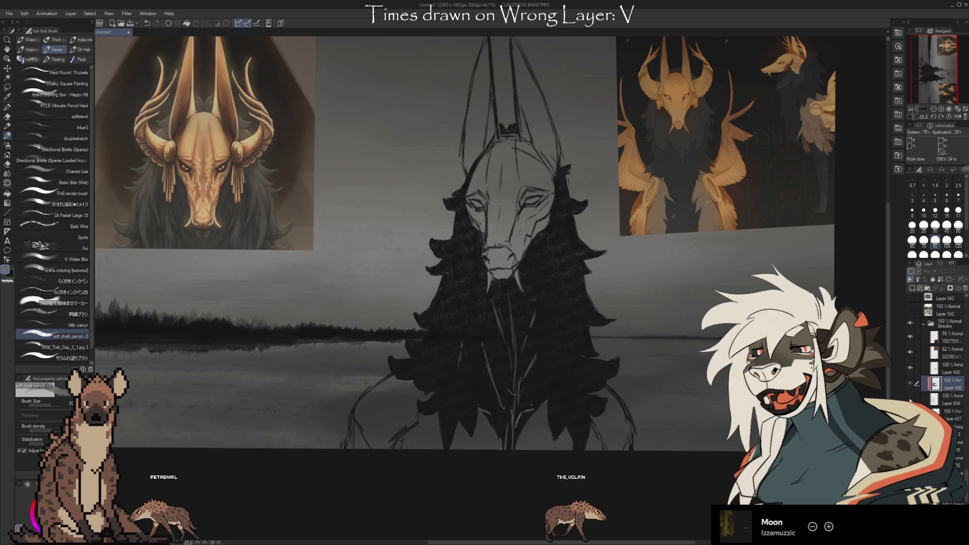
pyautogui.click(936, 400)
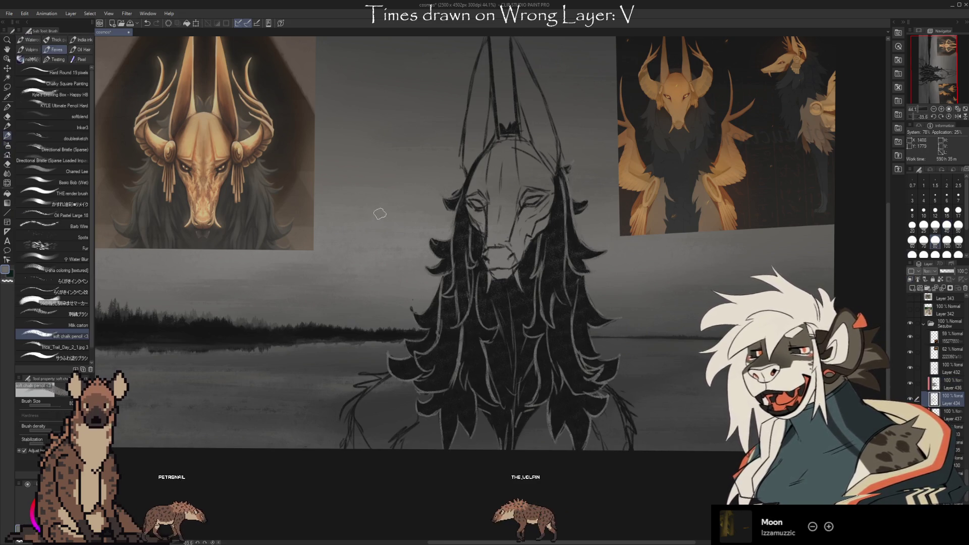
# Set the brush size to 17 and draw the first letter B beside the head.
pyautogui.press('[')
pyautogui.press('[')
pyautogui.press('[')
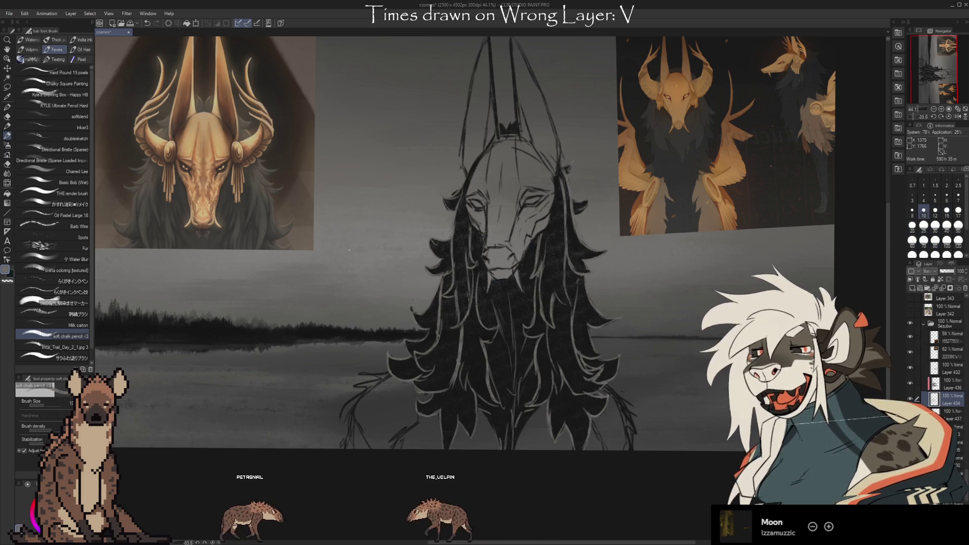
pyautogui.press(']')
pyautogui.press(']')
pyautogui.press(']')
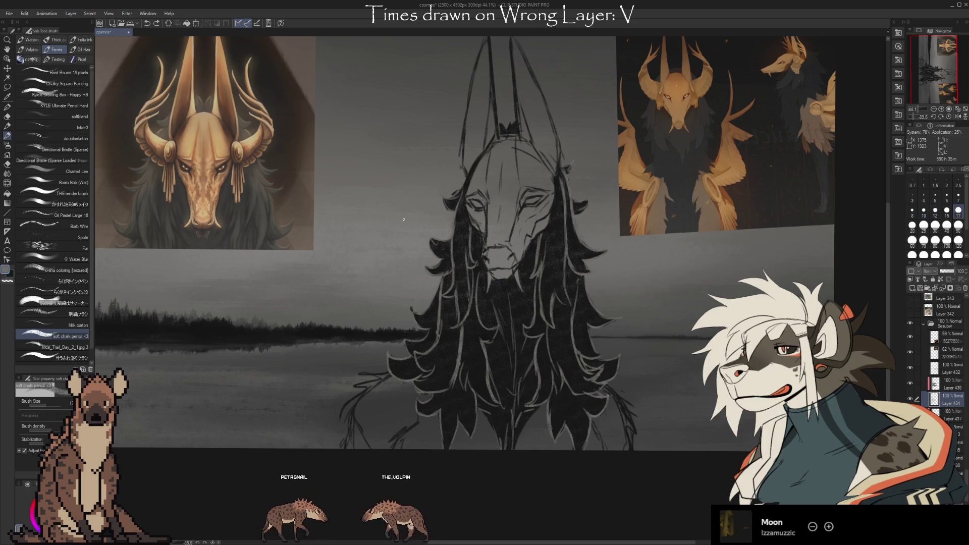
pyautogui.moveTo(372, 211); pyautogui.dragTo(374, 247)
pyautogui.moveTo(356, 212); pyautogui.dragTo(407, 229)
# Finish handwriting 'BRB' left of the creature's head with the soft chalk pencil.
pyautogui.moveTo(411, 197); pyautogui.dragTo(413, 227)
pyautogui.moveTo(411, 198); pyautogui.dragTo(433, 222)
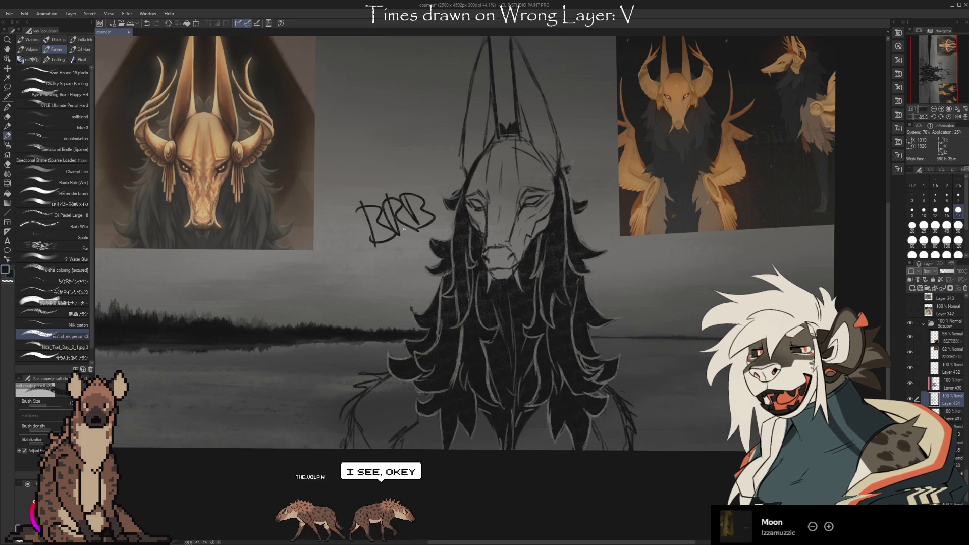